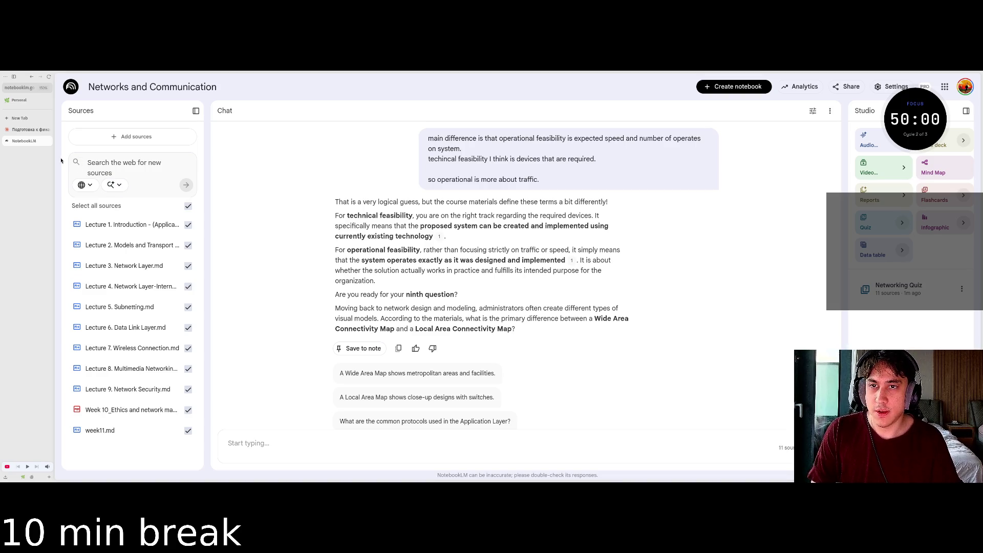
Return to the NotebookLM home page and toggle the background music.
key(alt+Left)
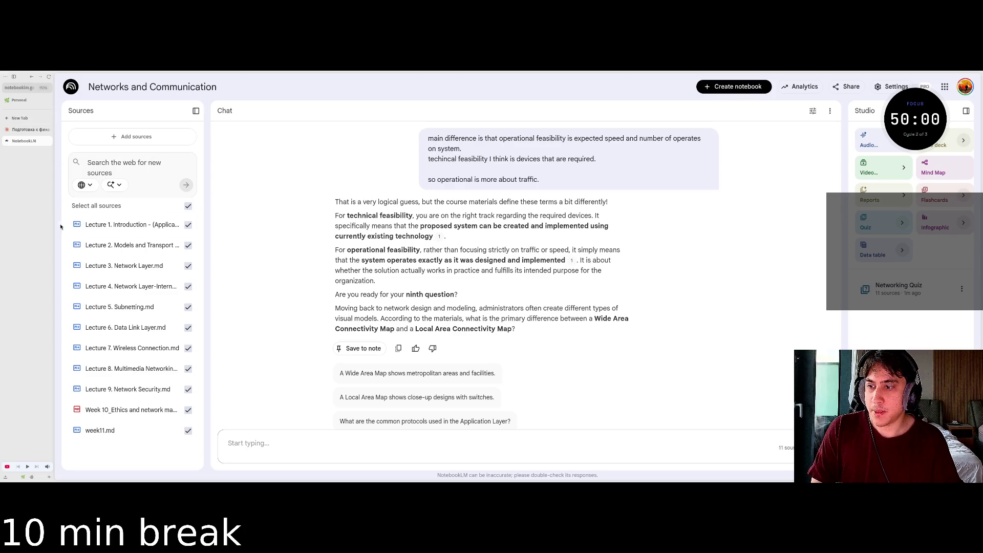
click(28, 466)
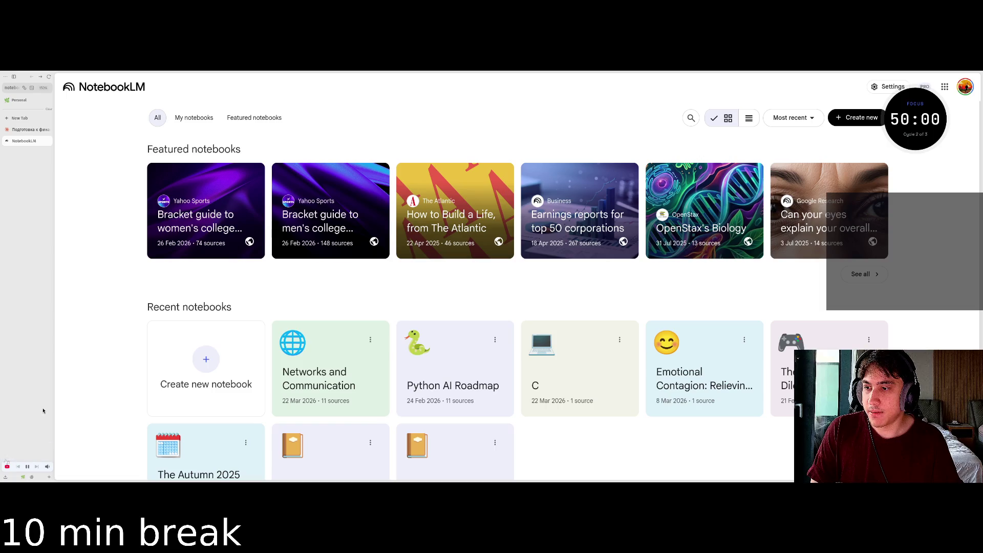
click(31, 477)
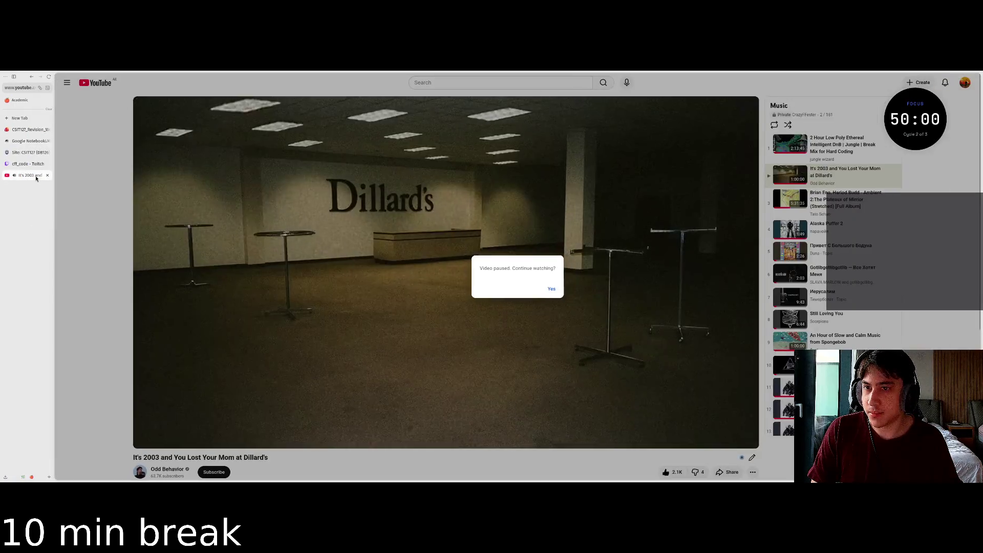
Resume the YouTube music video, then reopen the Networks and Communication notebook.
key(ctrl+9)
click(552, 288)
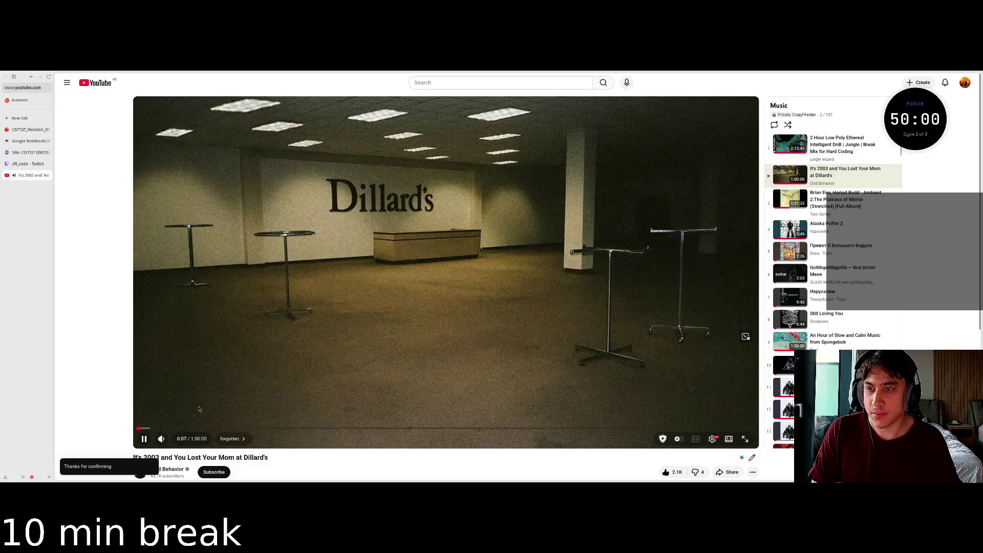
click(23, 477)
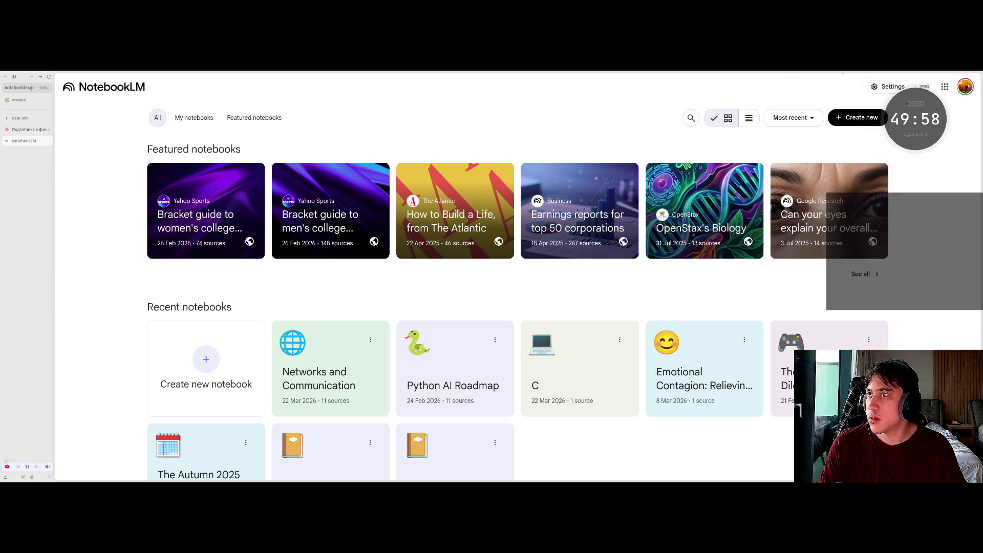
click(328, 365)
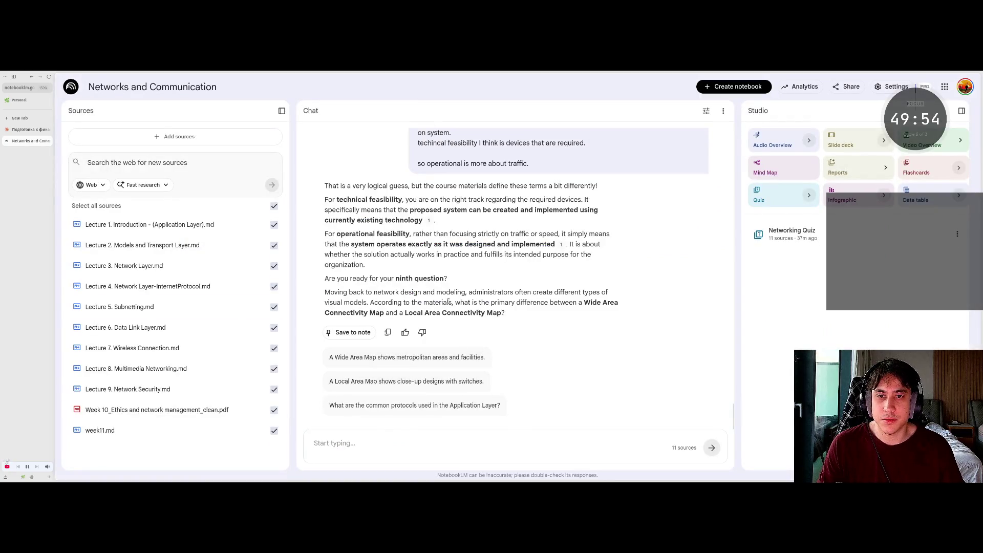
Answer question nine: WAN maps cover worldwide connections, LAN maps cover local networks.
drag(383, 293, 473, 292)
click(491, 301)
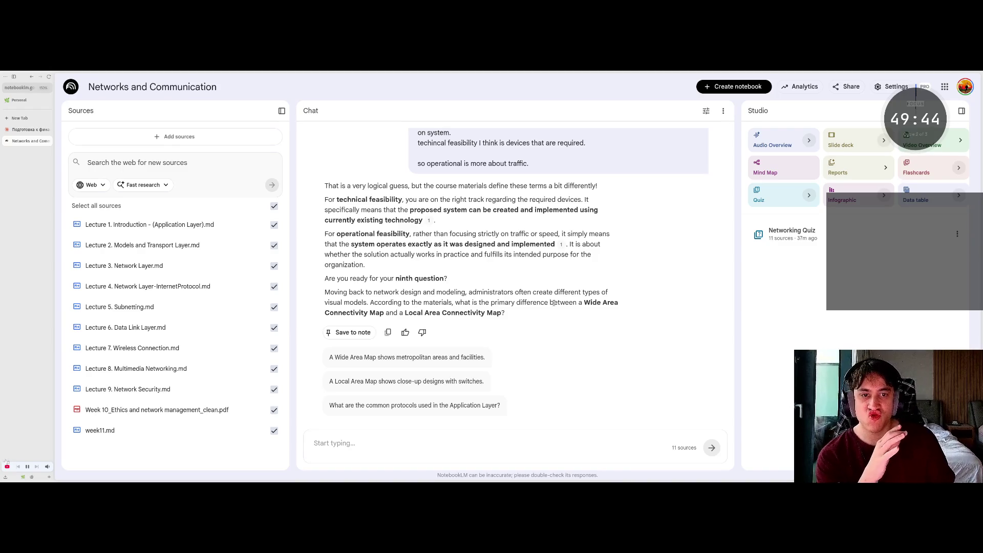
click(395, 442)
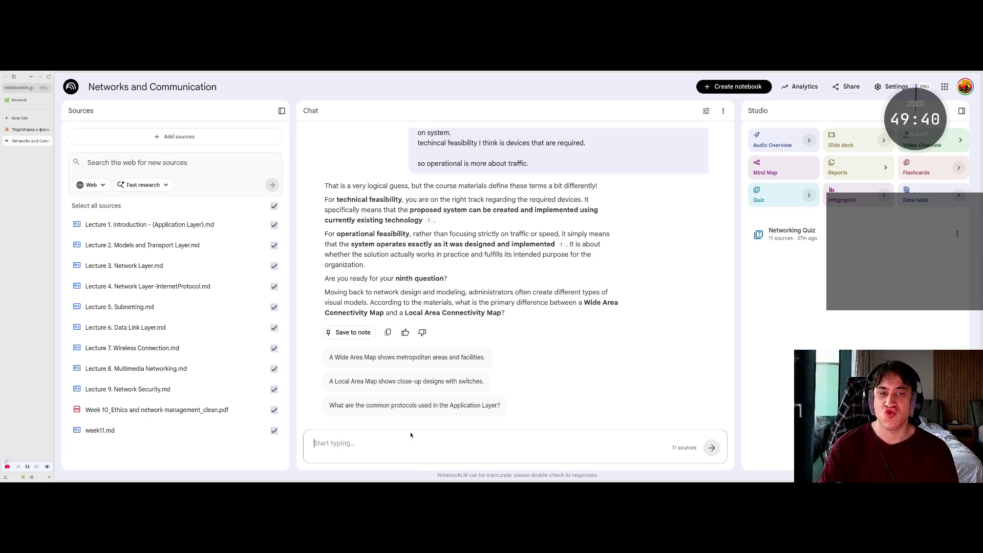
text(wide area)
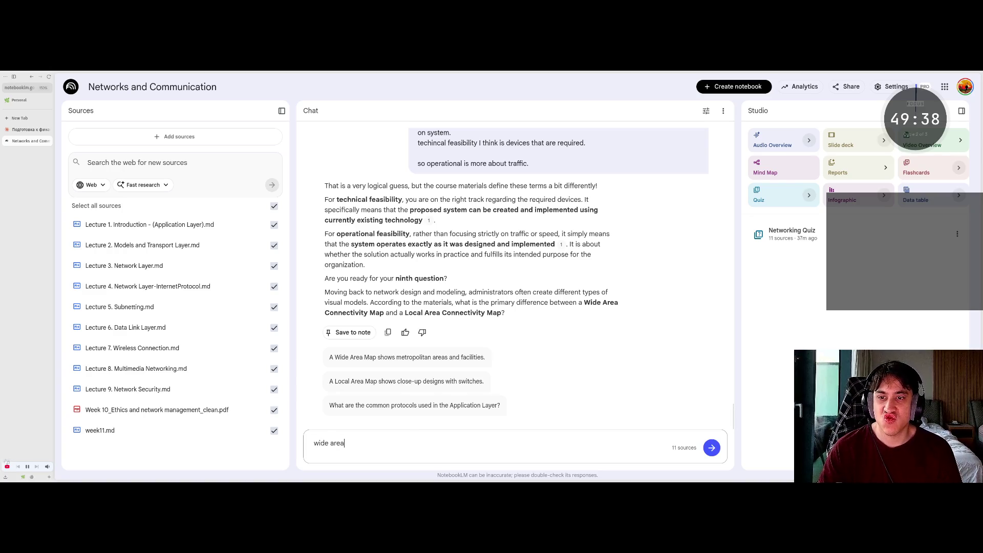
text( connectiv)
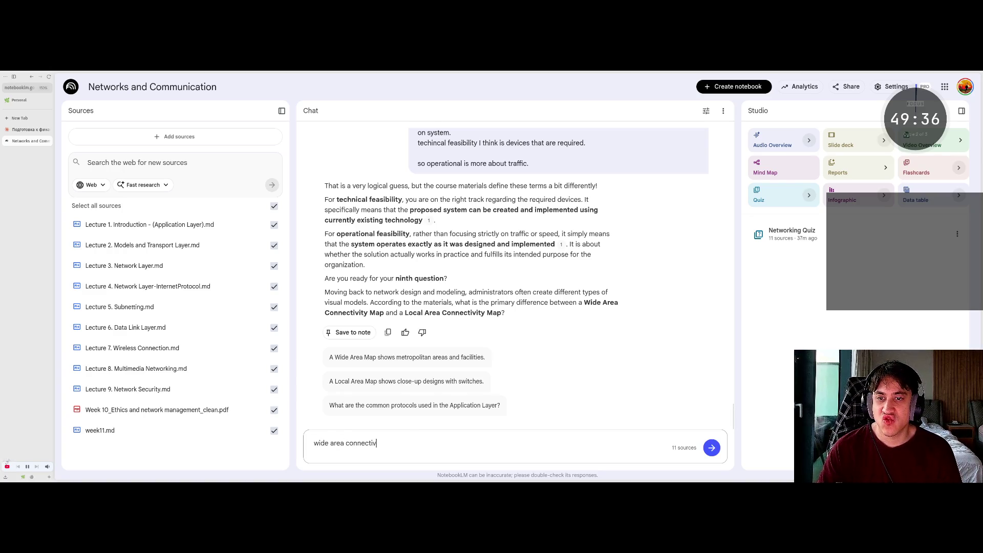
text(ity map)
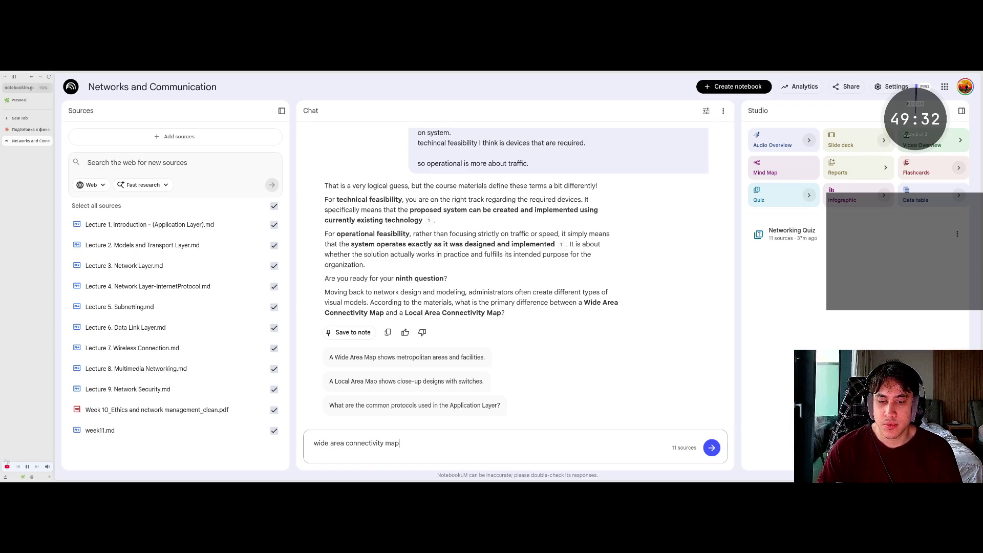
text( looking for)
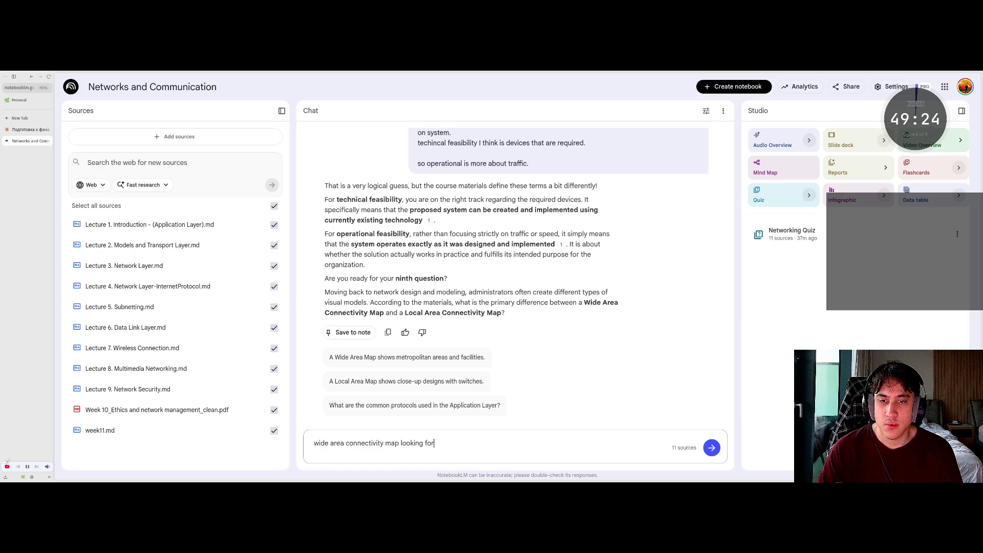
text( world )
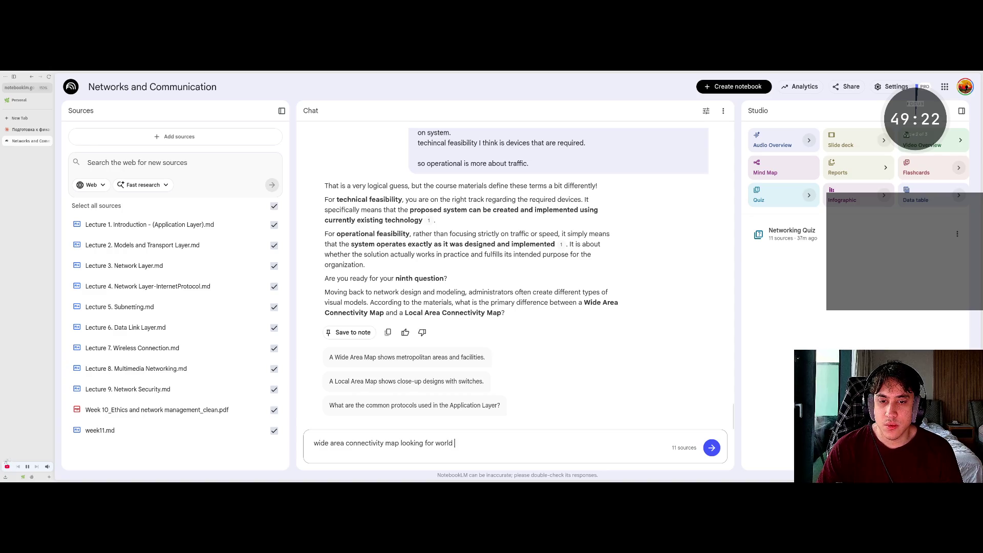
text(wide c)
text(onnection)
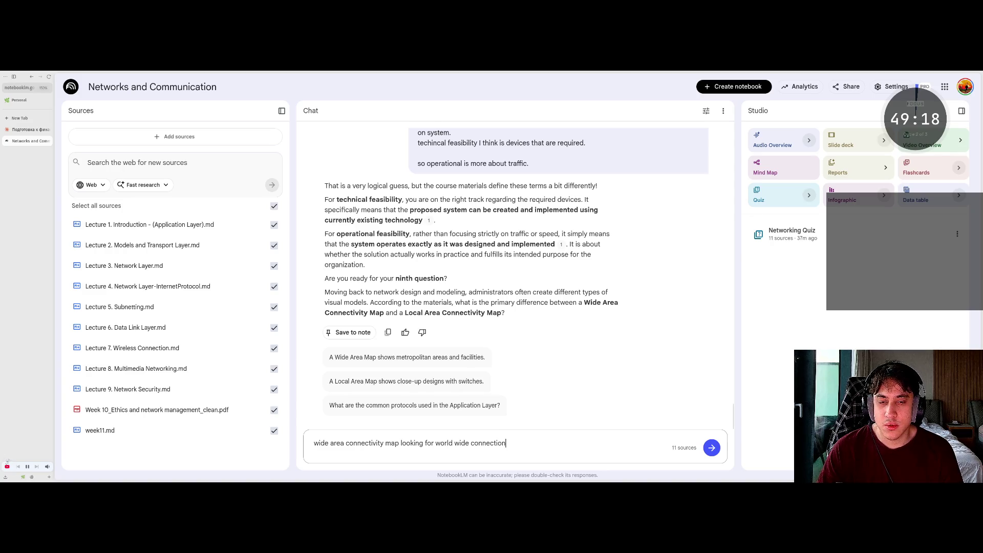
text(, when local a)
text(rea connecti)
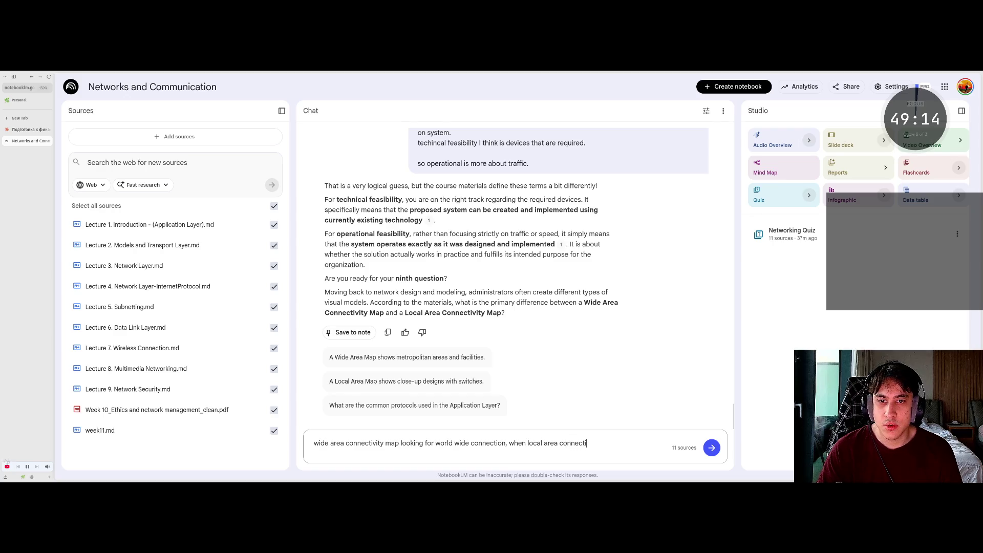
text(vity)
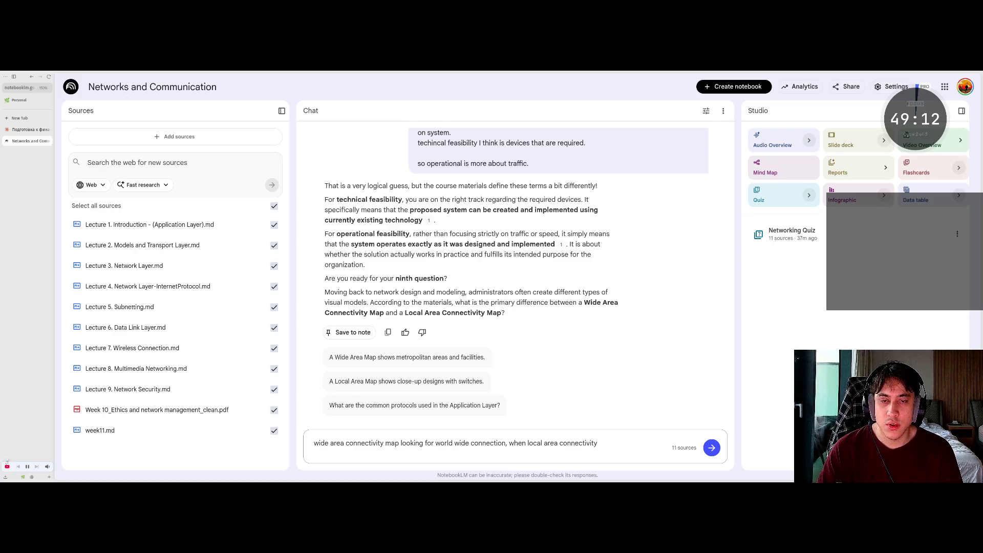
text( i)
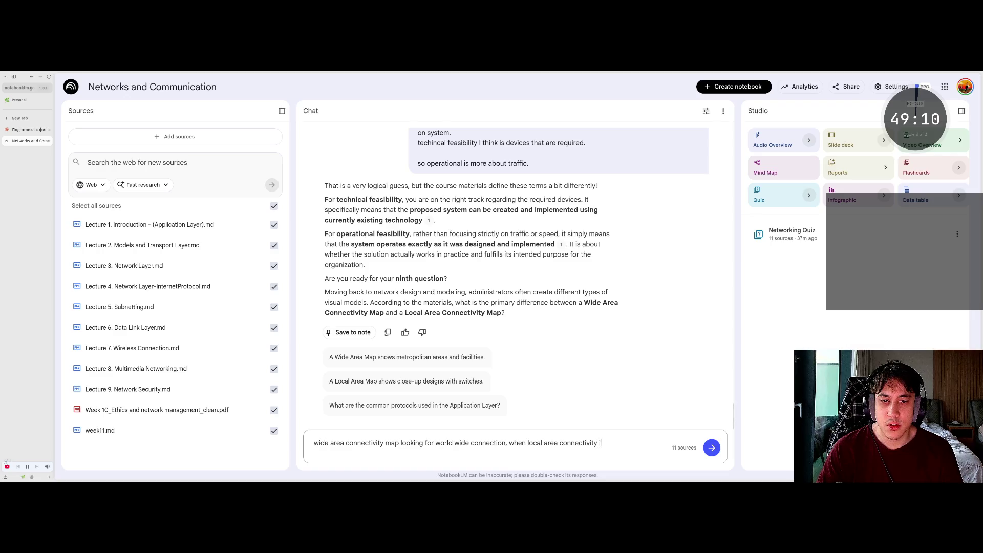
text(s responsible )
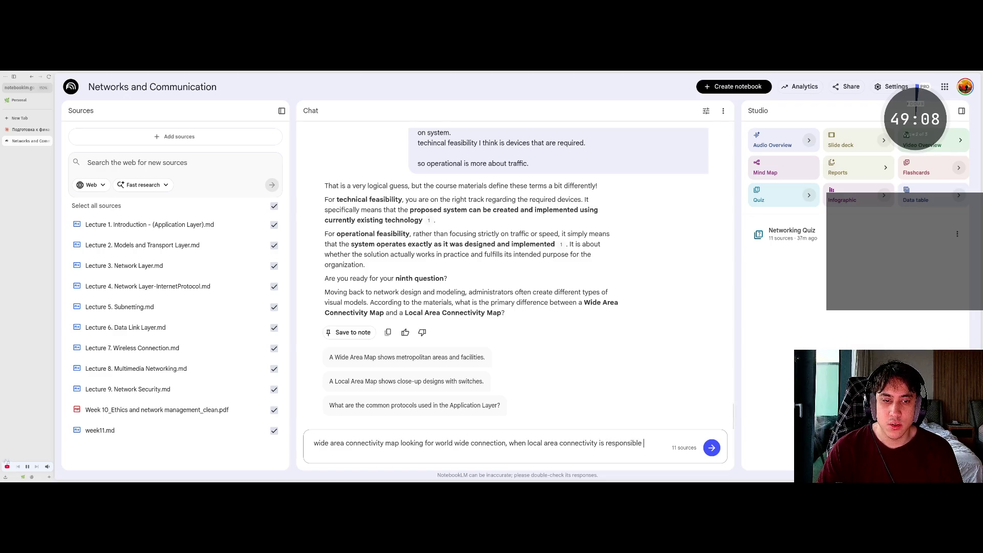
text(for local)
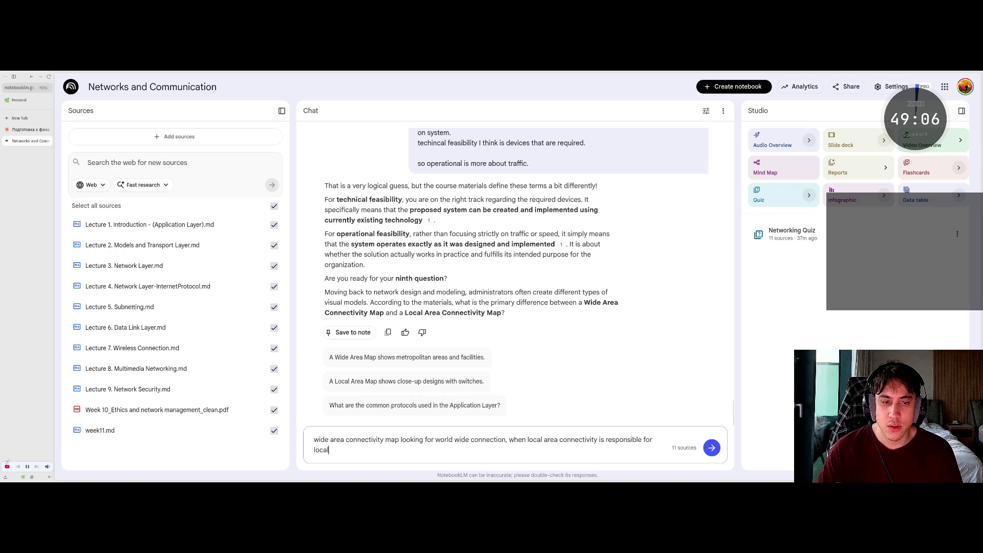
text( networks)
key(Return)
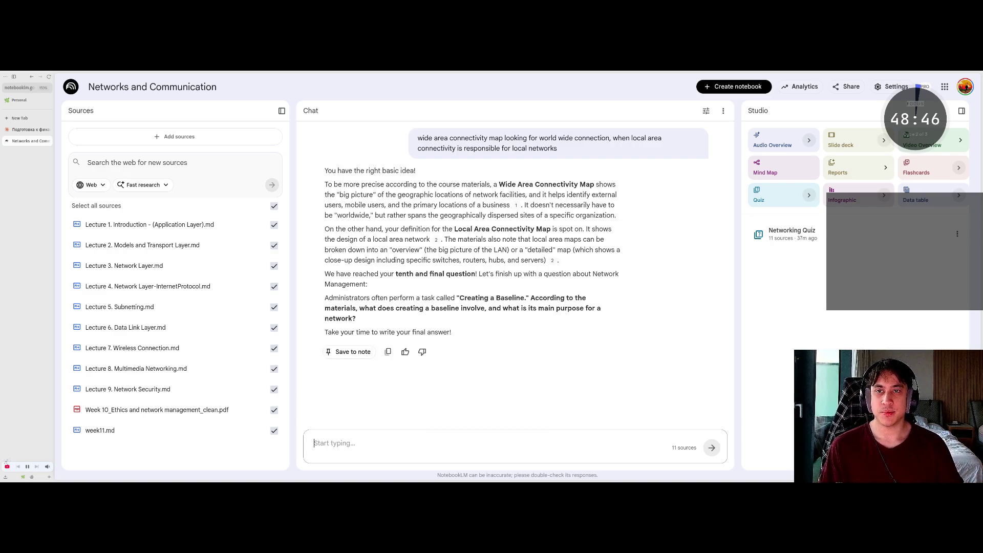
click(374, 188)
click(379, 184)
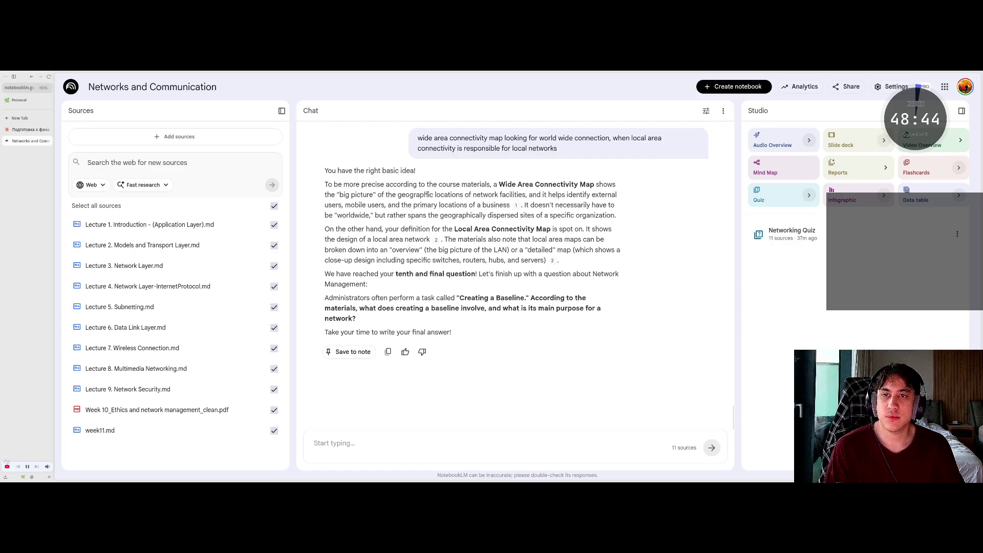
scroll(516, 265, up, 2)
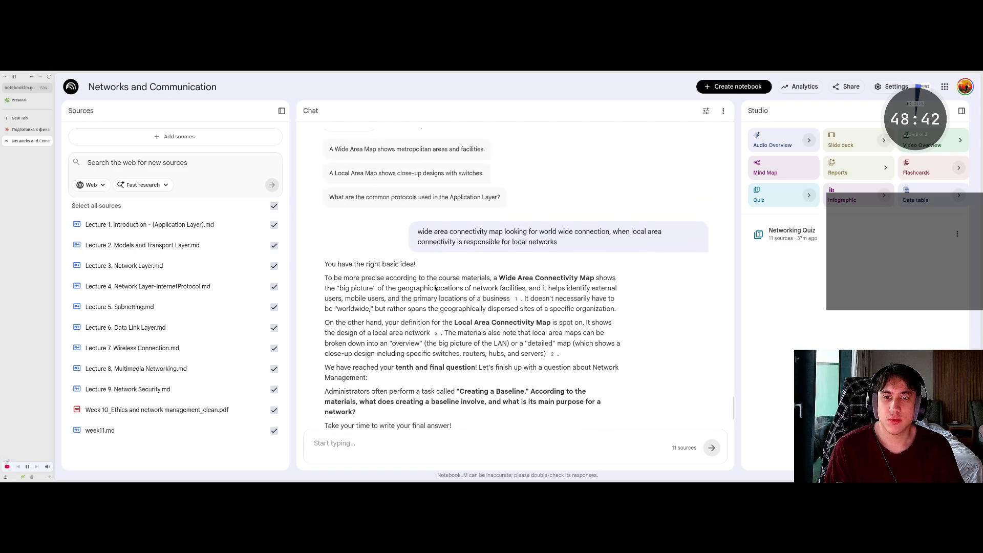
drag(331, 289, 384, 288)
click(403, 290)
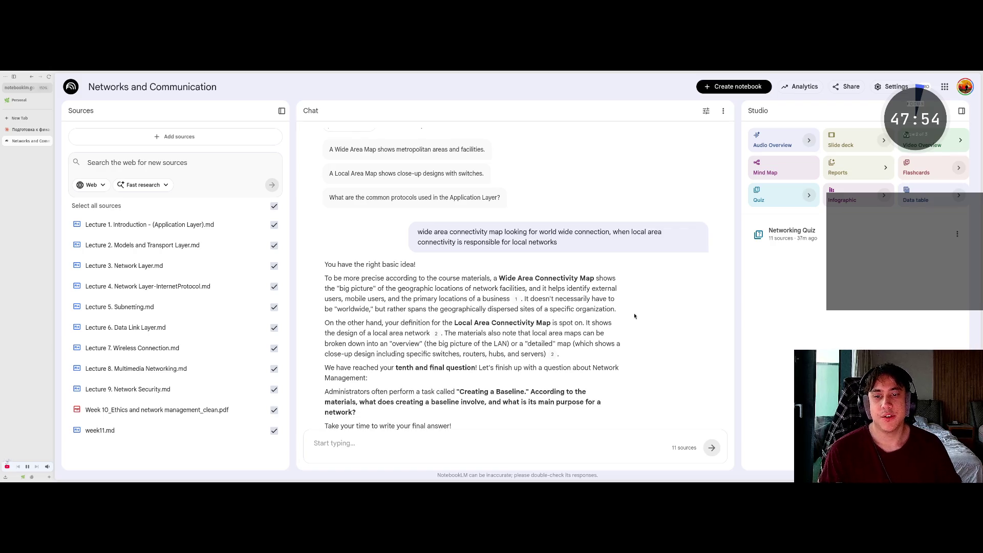
click(501, 445)
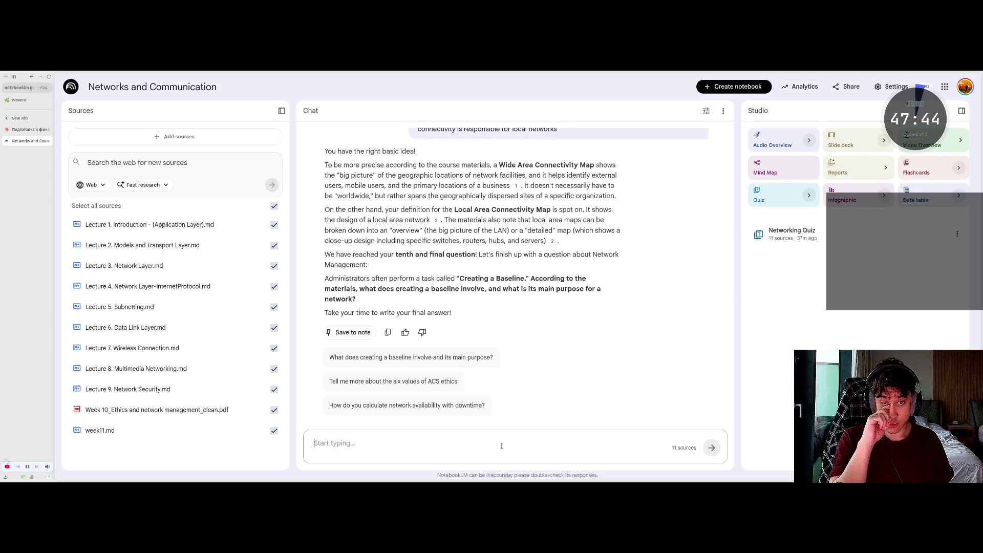
Reply 'i don't know' to the baseline question, then 'yes' to generate flashcards and a quiz.
text(i don't know)
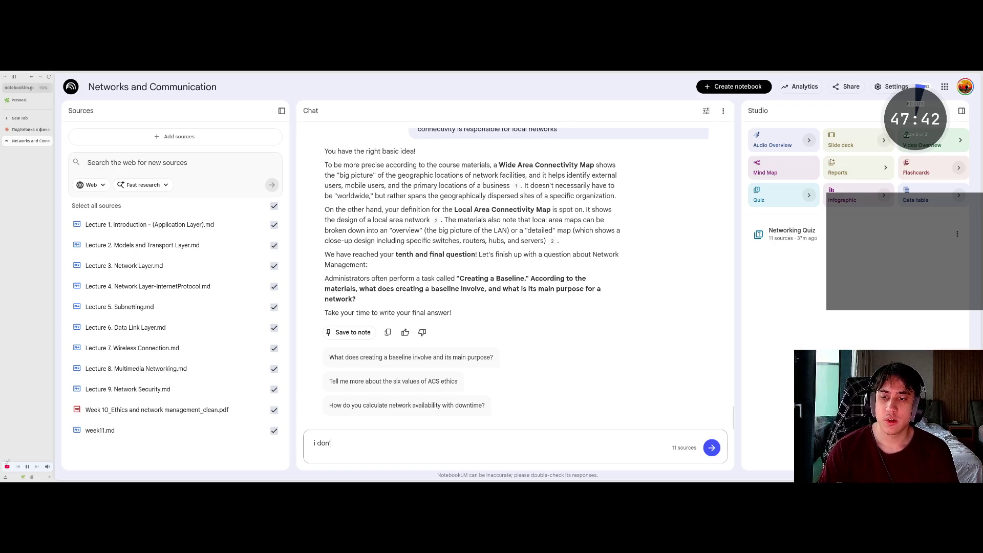
key(Return)
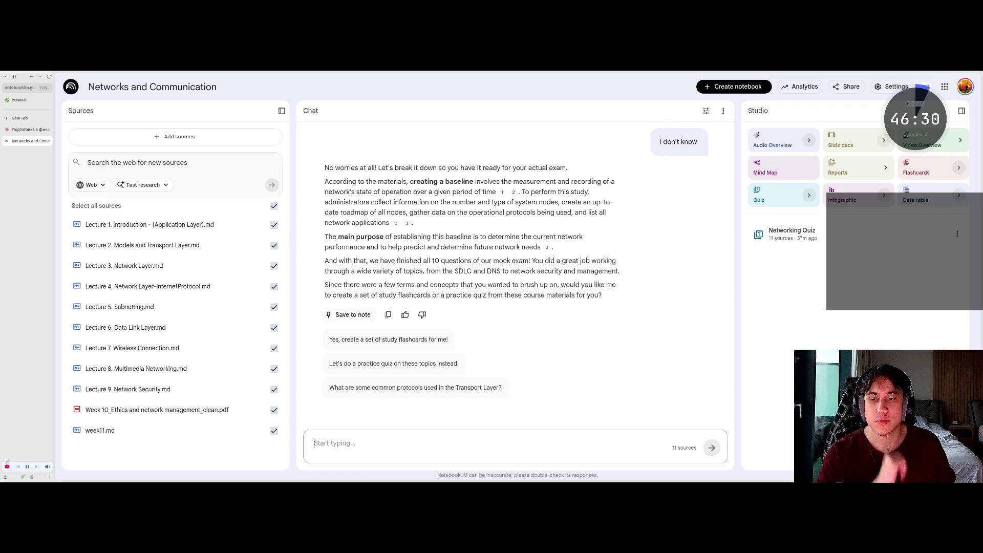
text(yes)
key(Return)
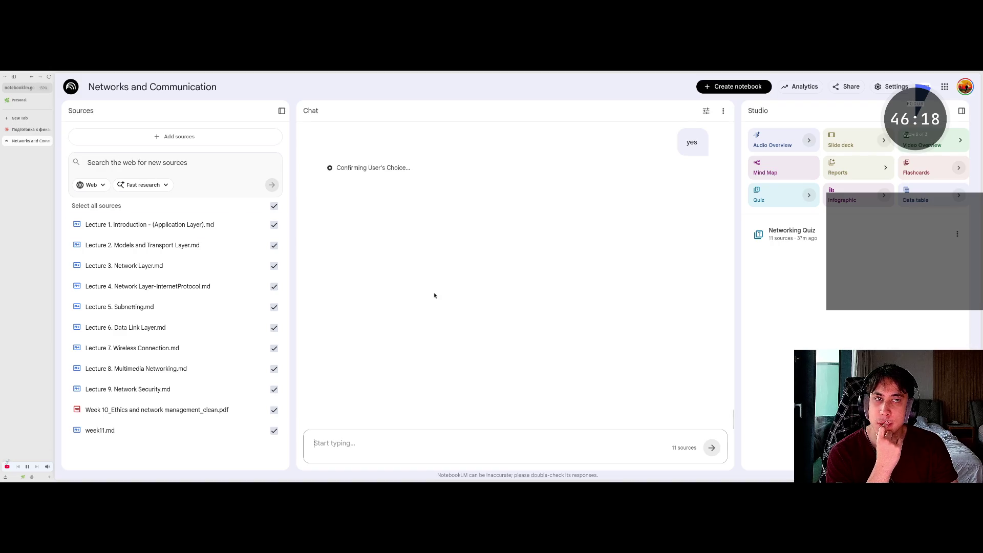
scroll(434, 295, up, 5)
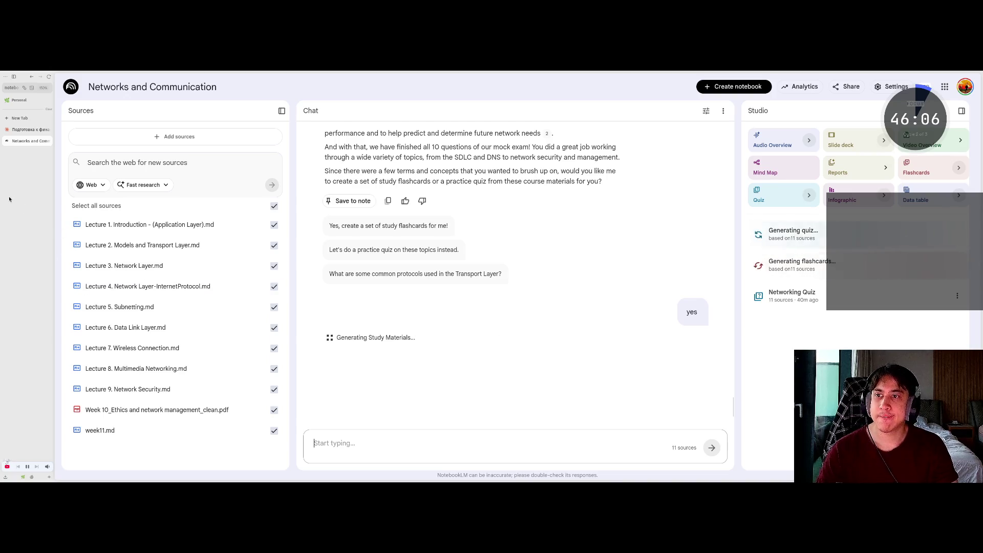
click(20, 118)
Search Google for 'anki' and open the official Anki website.
text(an)
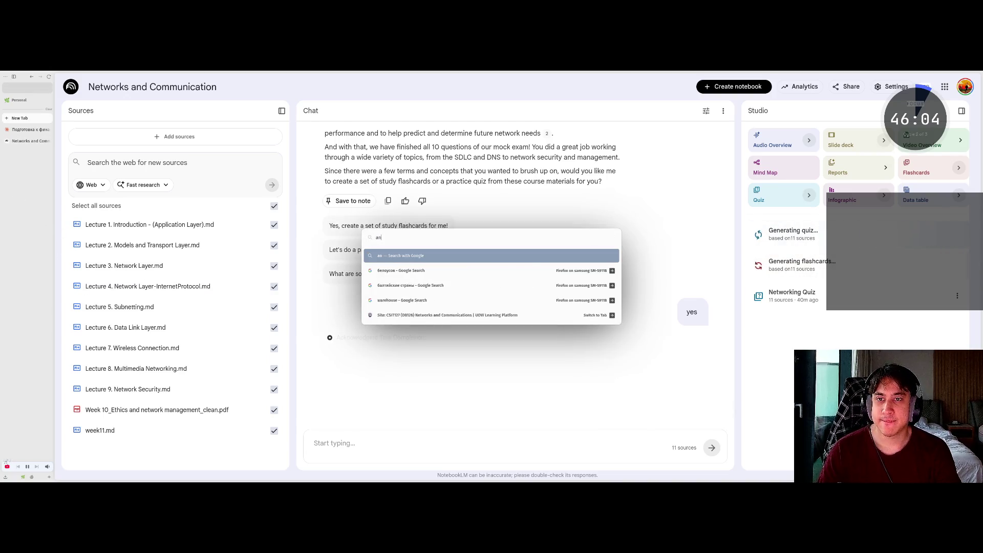
text(ki)
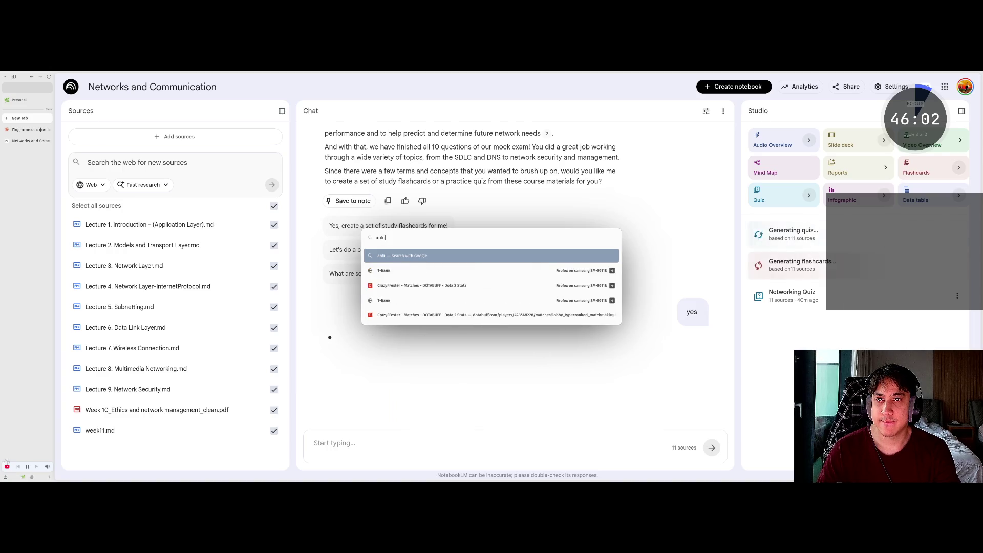
key(Return)
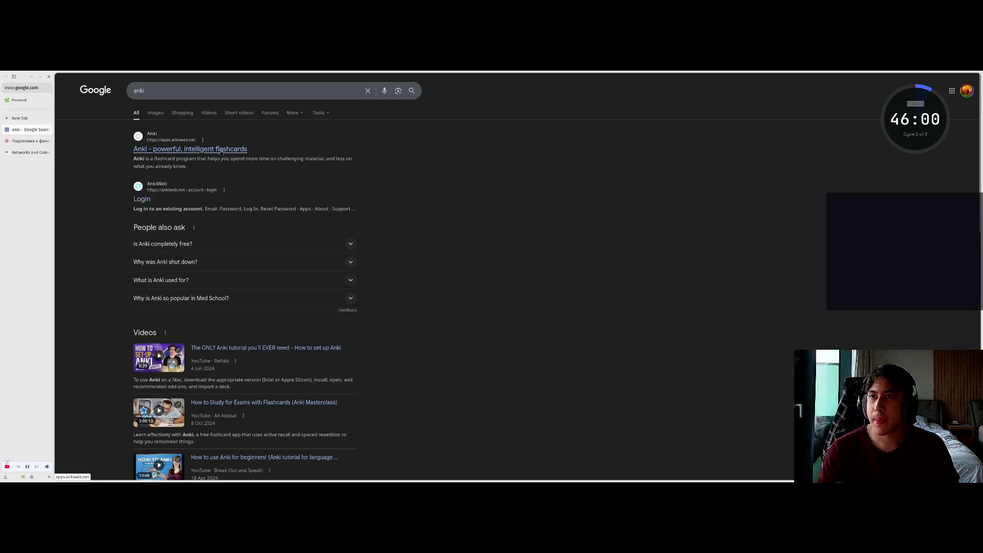
click(221, 149)
Open youtube.com in a new tab and land on its Subscriptions feed.
key(ctrl+t)
text(you)
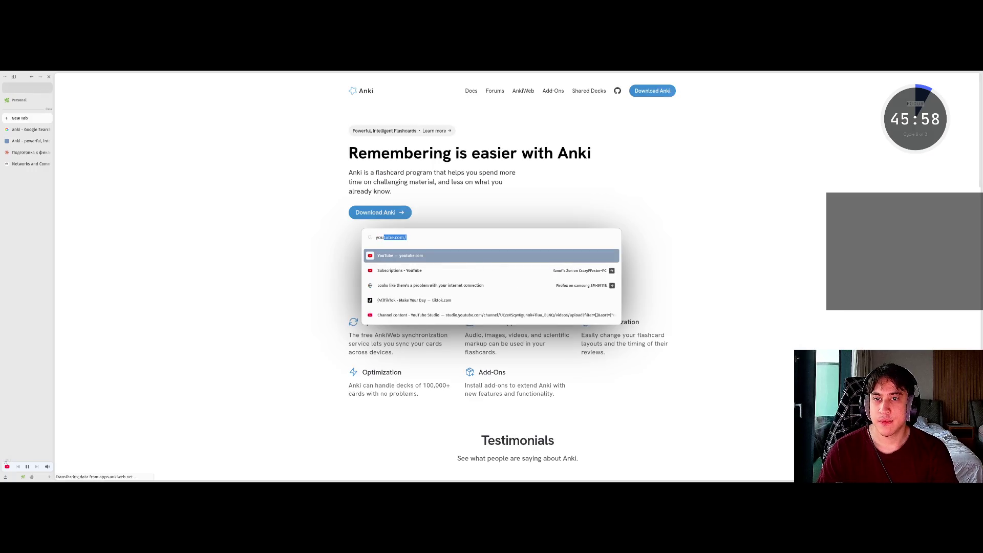
key(Return)
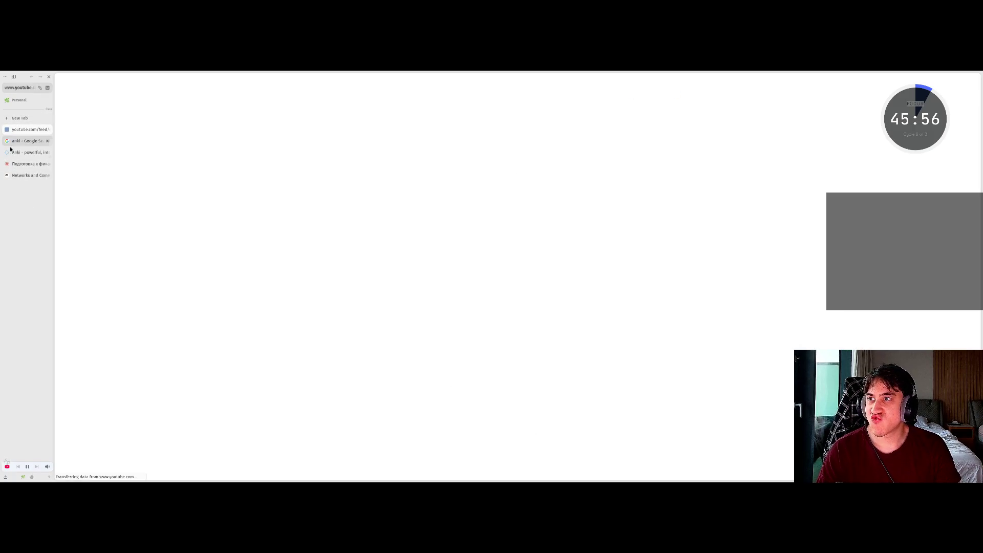
click(25, 143)
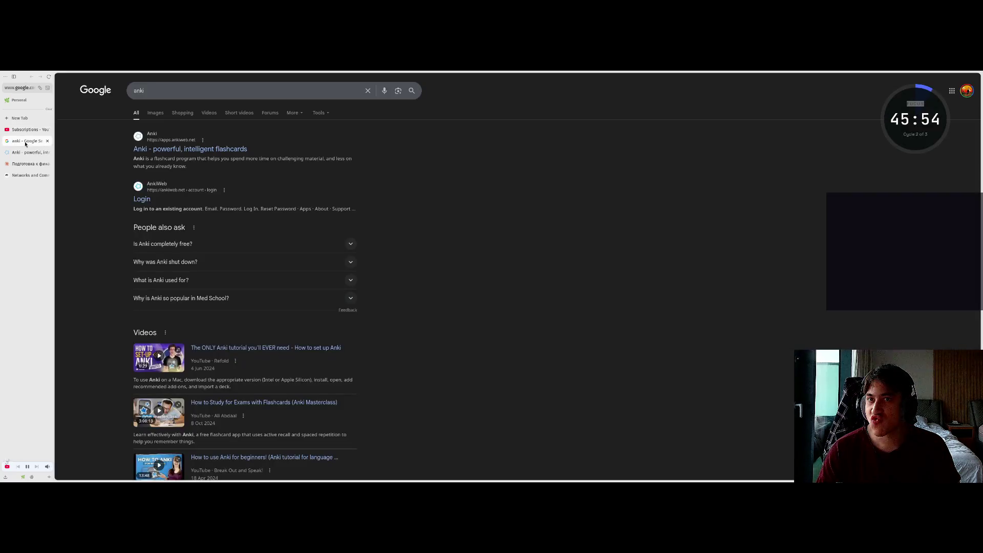
click(26, 129)
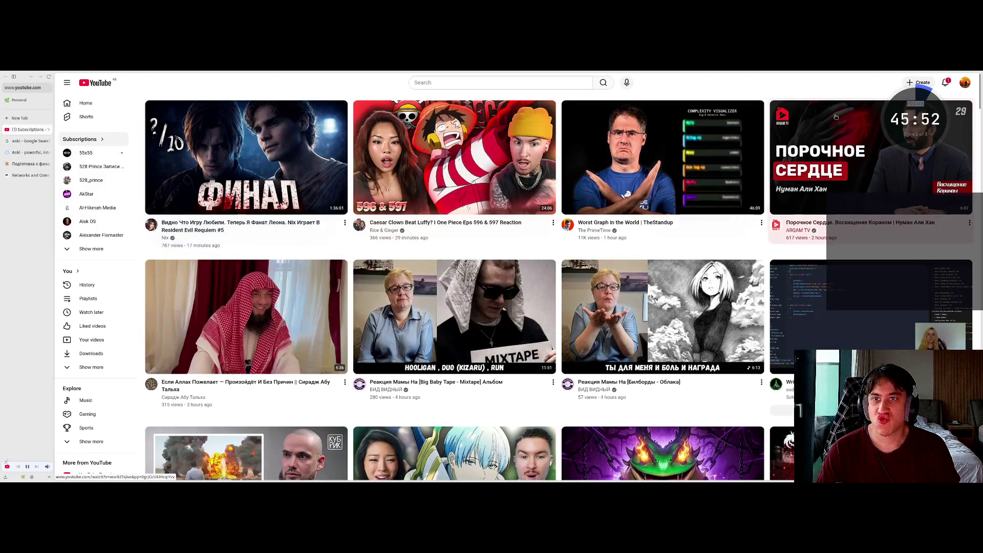
Play the ZProger upload 'Как Запоминать ВСЕ С Помощью NotebookLM И Anki' from the notifications.
mouse_move(824, 112)
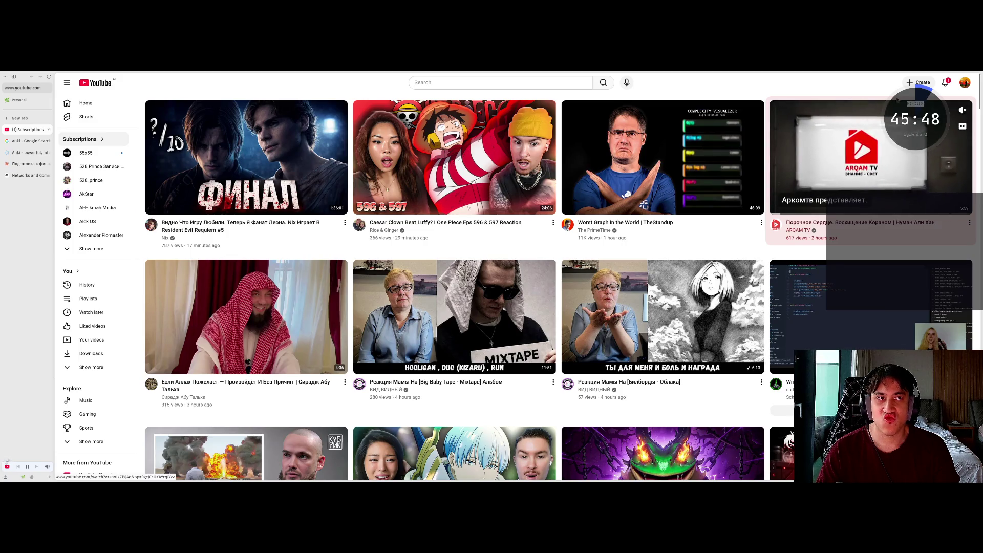
click(946, 83)
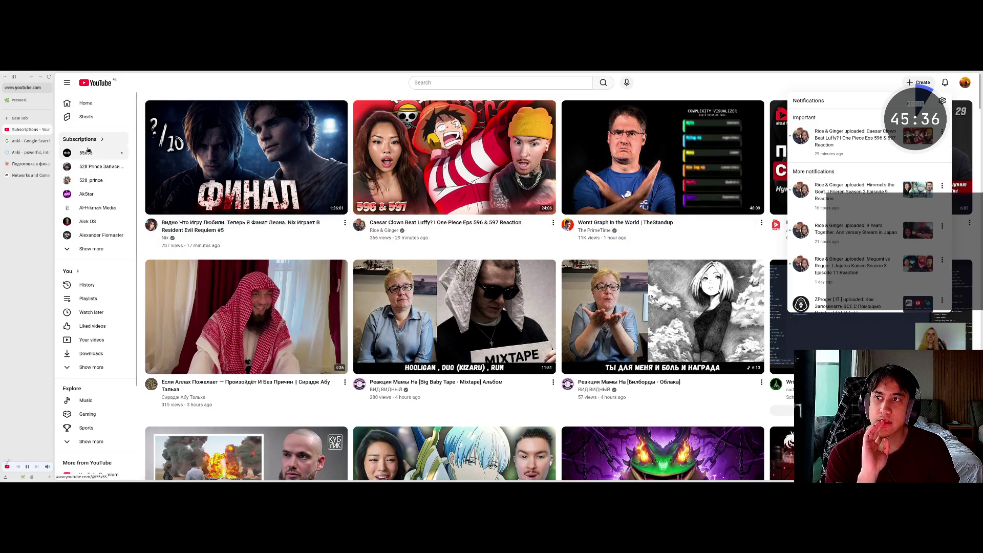
click(92, 285)
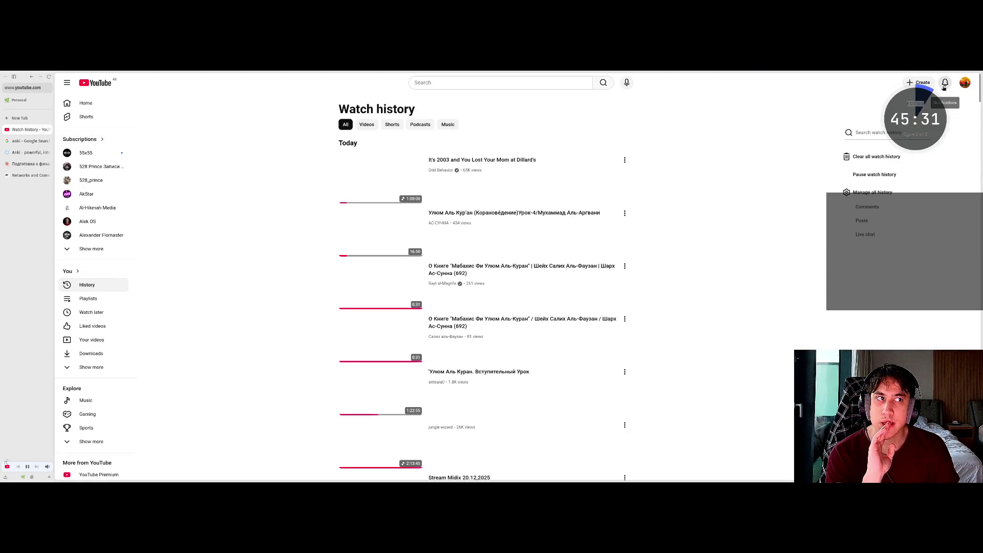
click(945, 84)
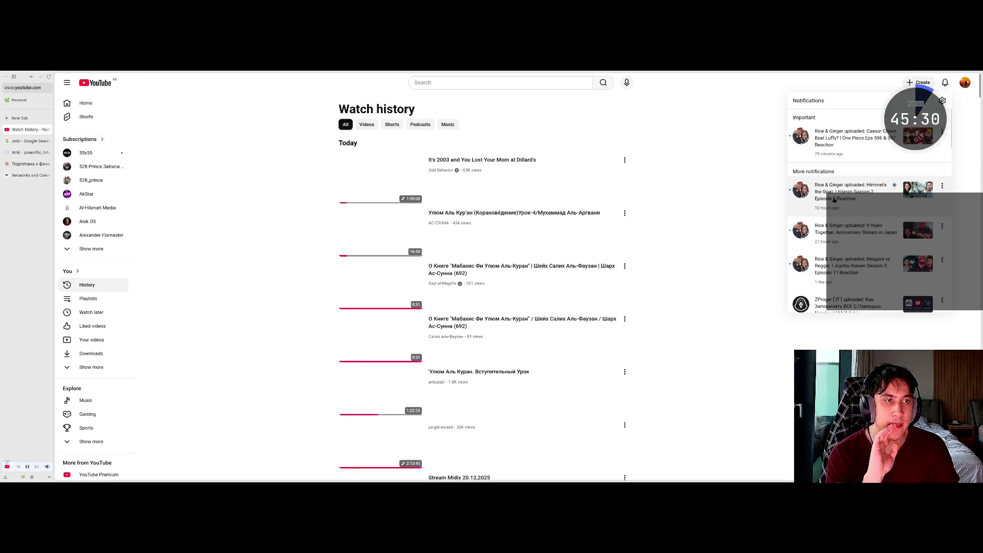
click(842, 217)
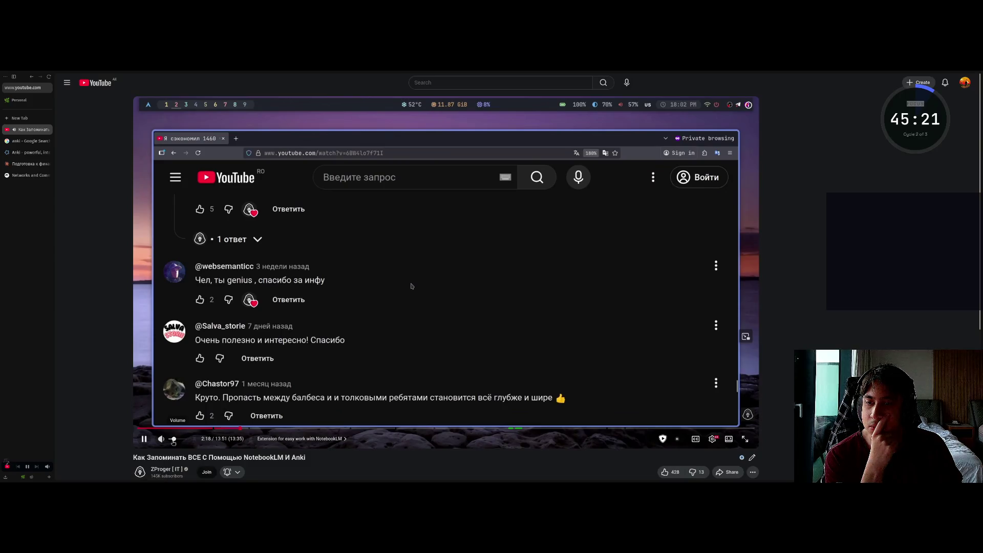
Jump to the NotebookLM extension chapter and rewind to 1:43.
click(237, 428)
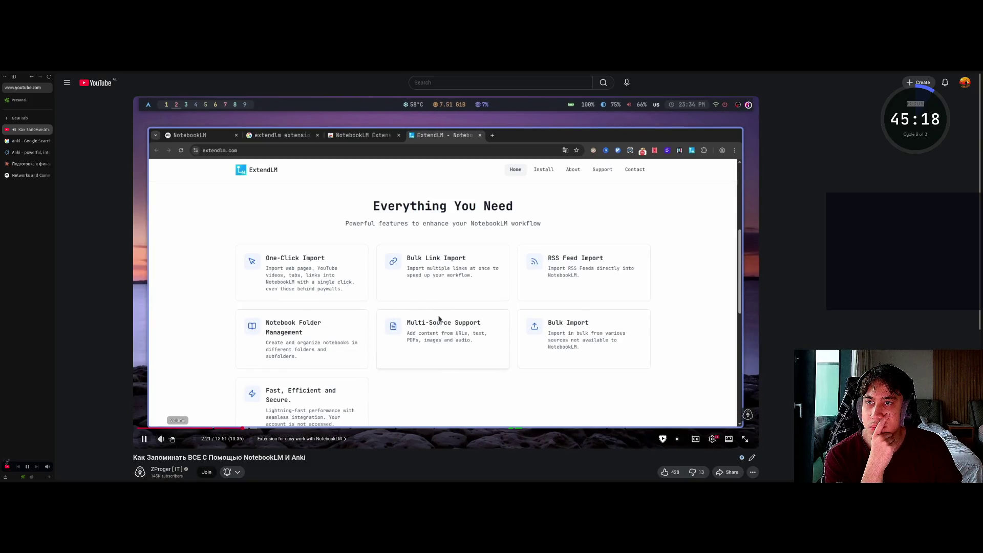
key(space)
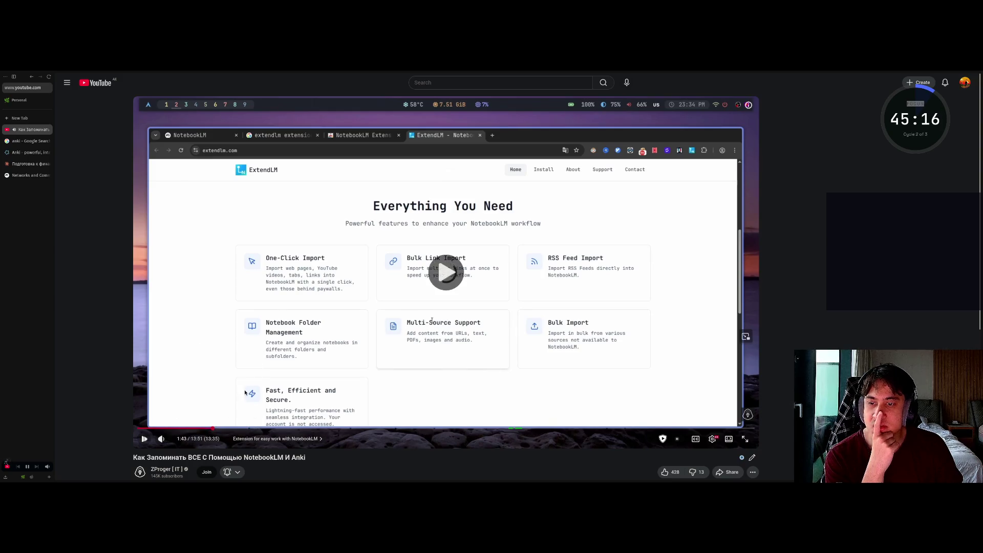
click(214, 427)
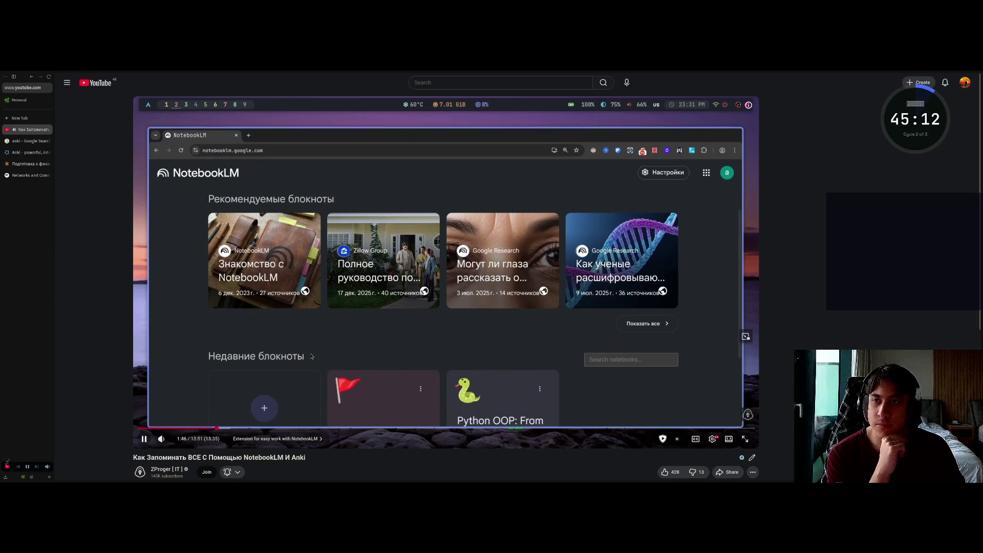
scroll(334, 371, down, 4)
scroll(297, 291, up, 1)
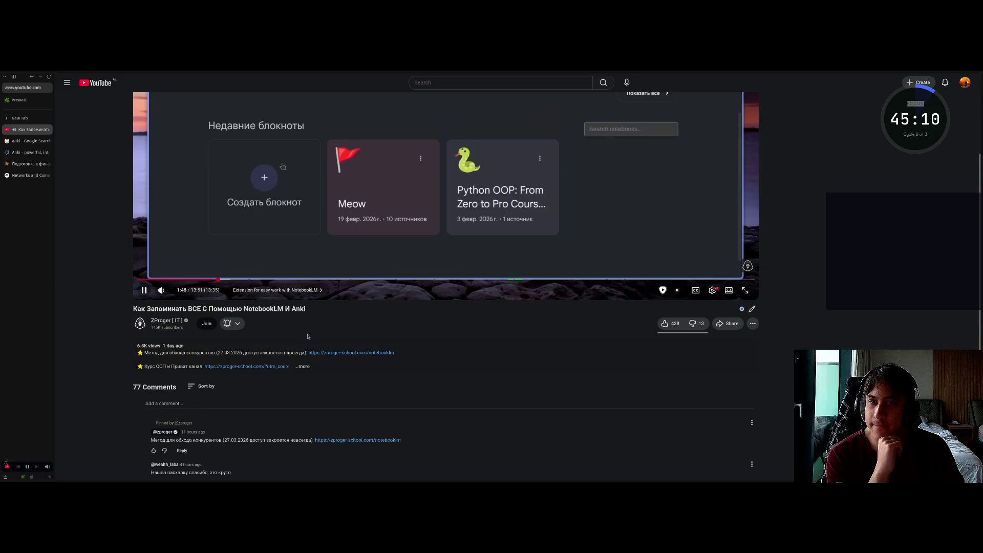
scroll(297, 290, down, 2)
Expand the video description, open one of its links in a background tab, and pause.
click(276, 271)
scroll(273, 319, up, 1)
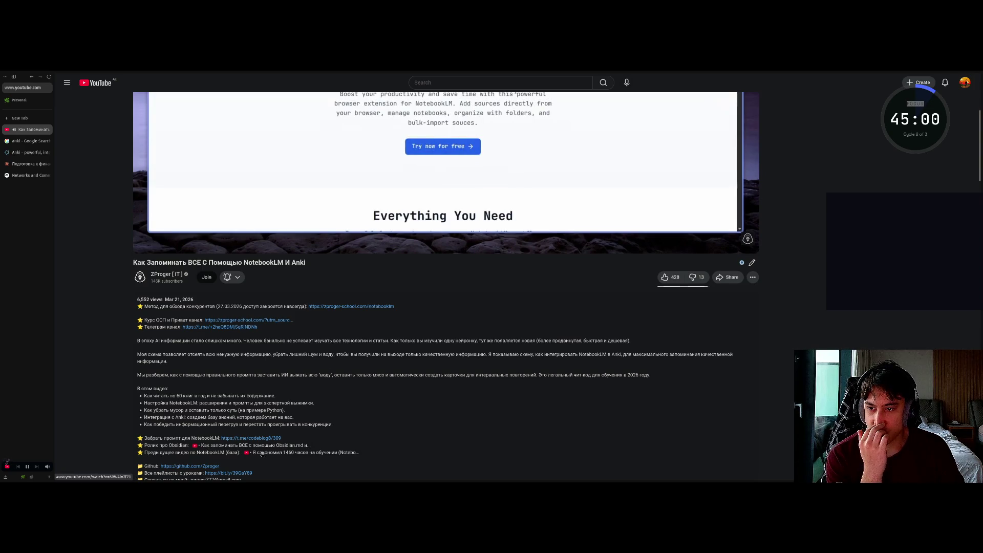
scroll(262, 453, down, 1)
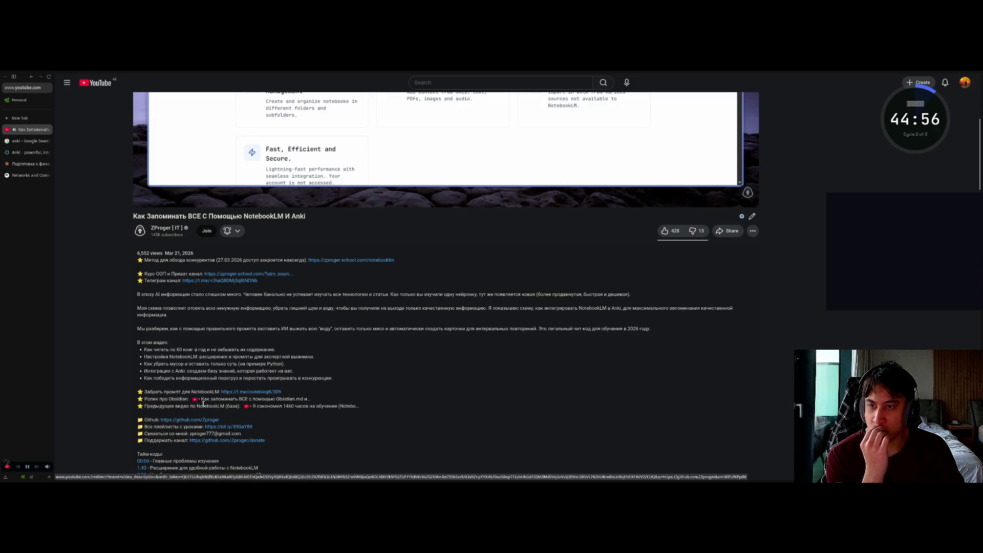
middle_click(219, 399)
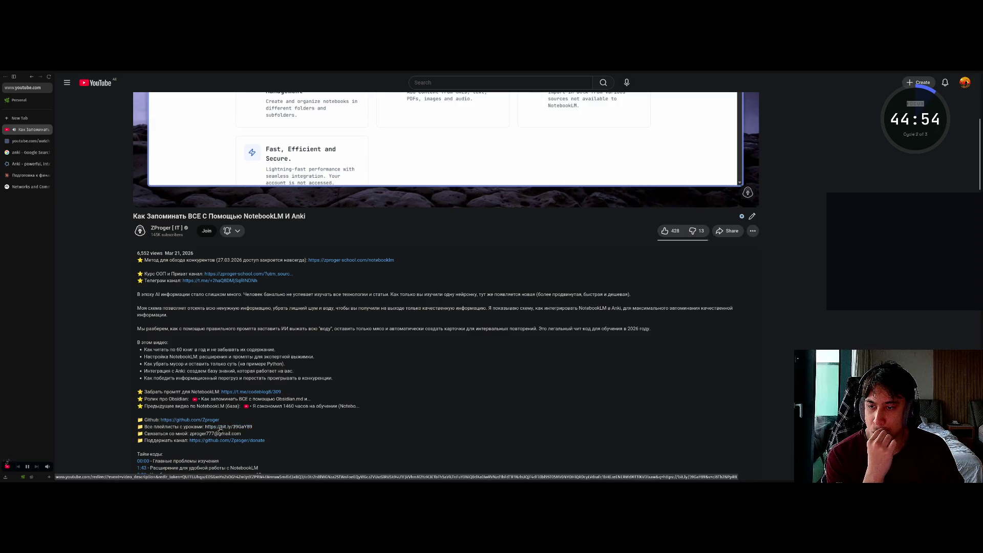
scroll(252, 392, up, 5)
click(324, 289)
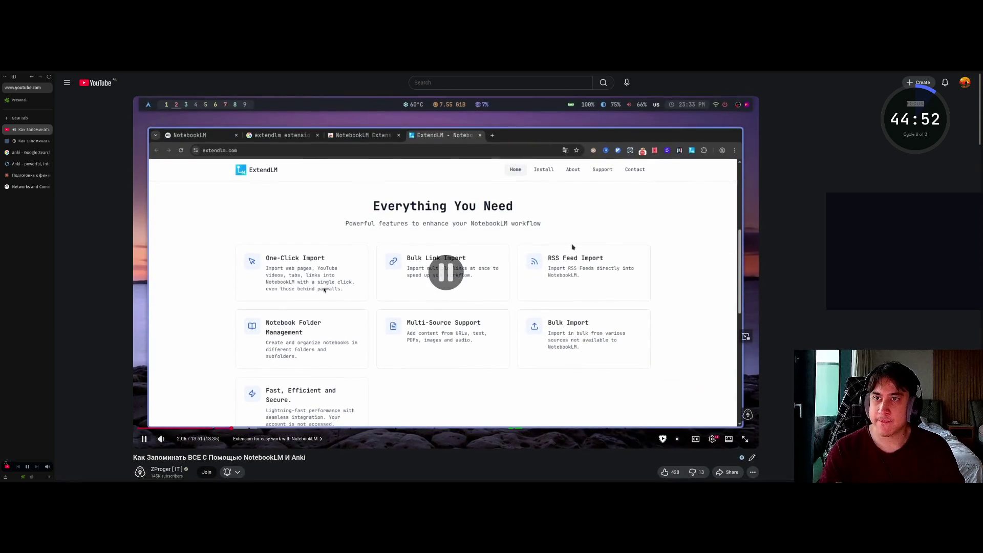
Search Google for 'extendlm' in a new tab.
key(ctrl+t)
text(extendlm)
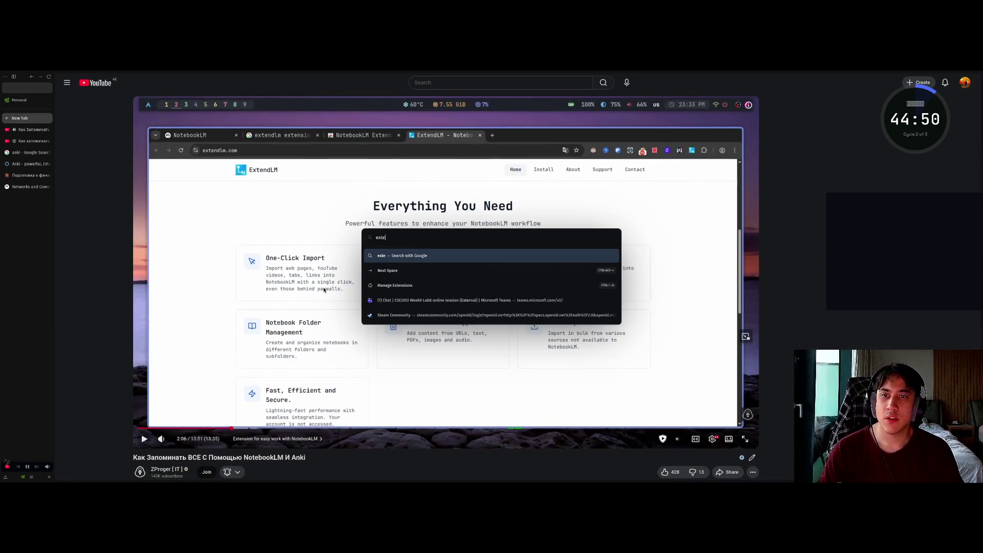
key(Return)
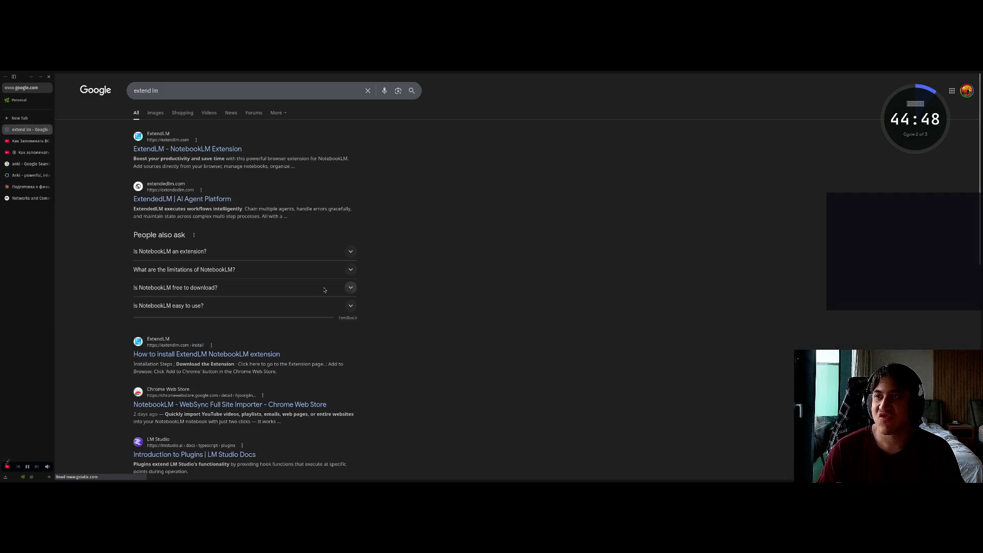
Open the ExtendLM site and its Chrome Web Store listing via Try now for free.
click(163, 155)
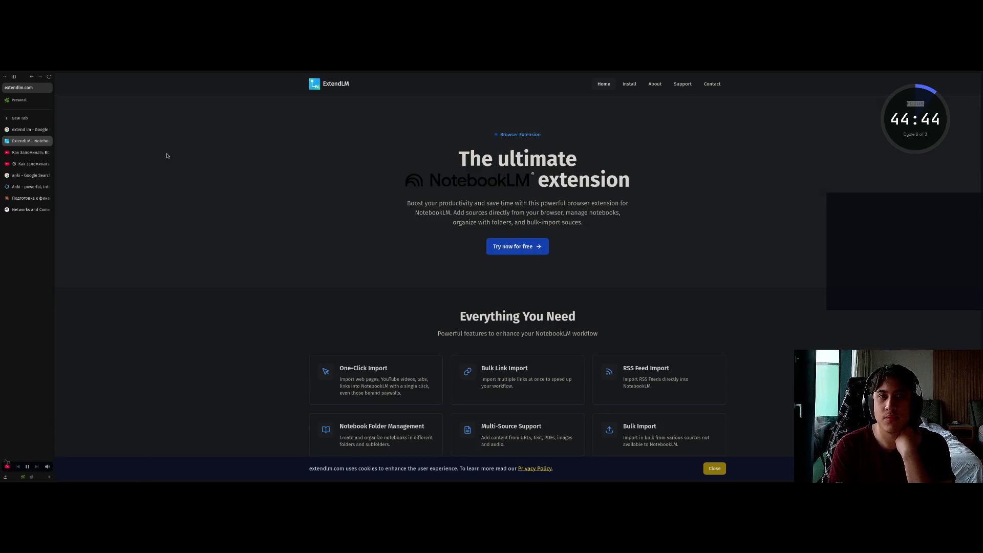
click(517, 246)
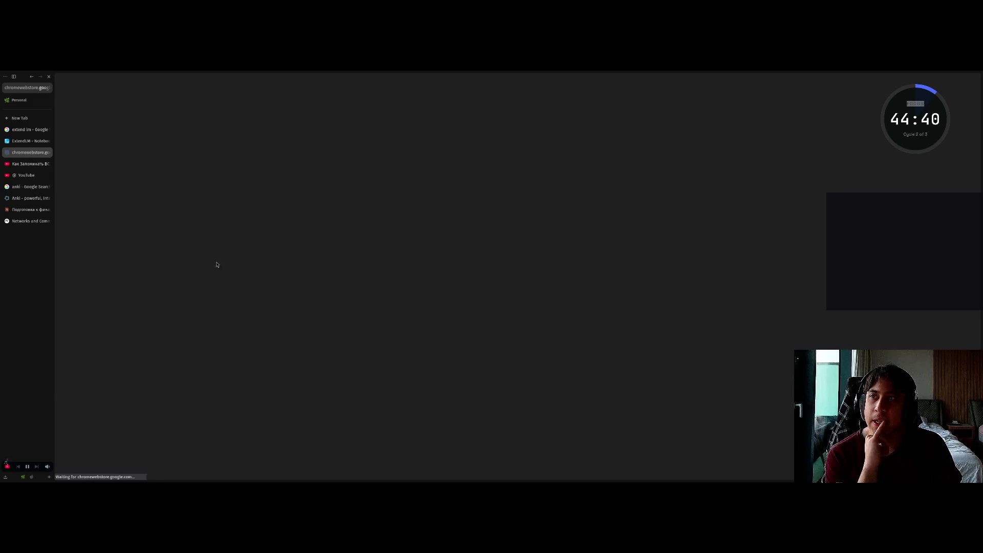
click(24, 141)
Refine the Google search to 'extend lm firefox'.
click(26, 129)
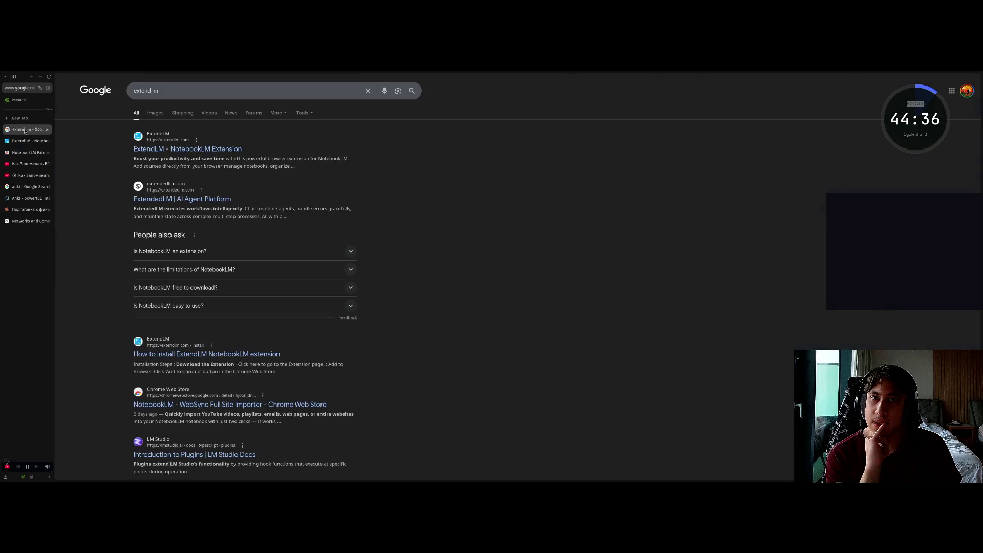
click(245, 94)
text(firefox)
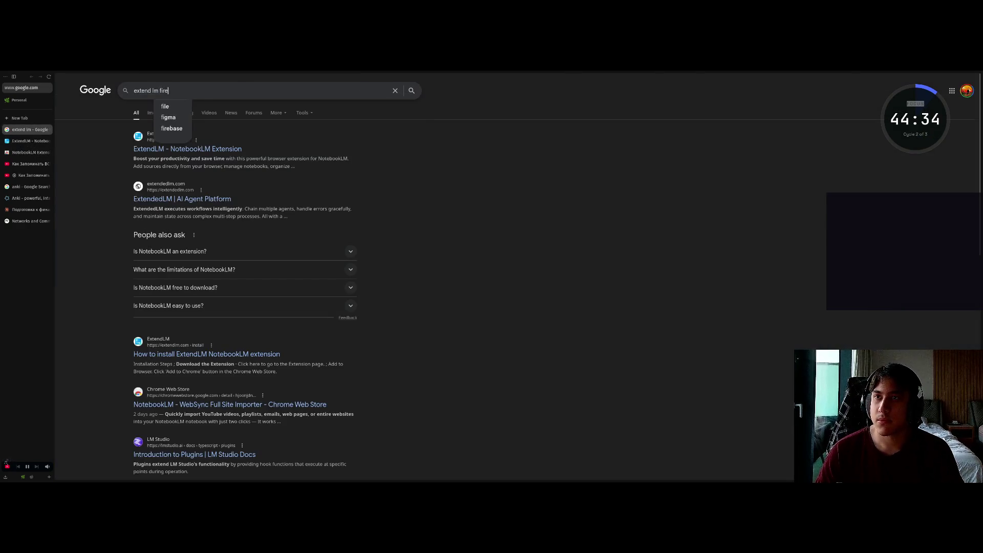
key(Return)
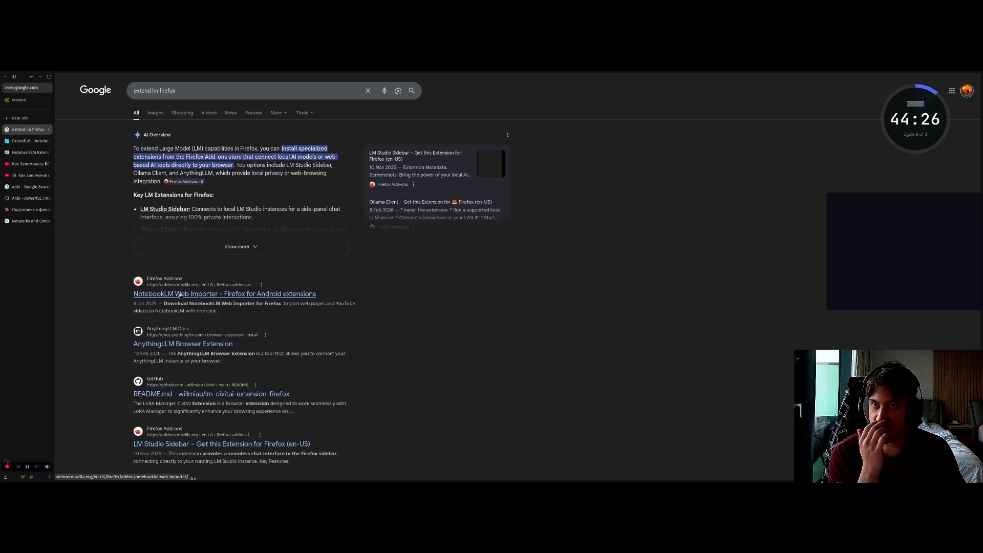
Inspect the NotebookLM Web Importer listing on Firefox Add-ons.
click(181, 296)
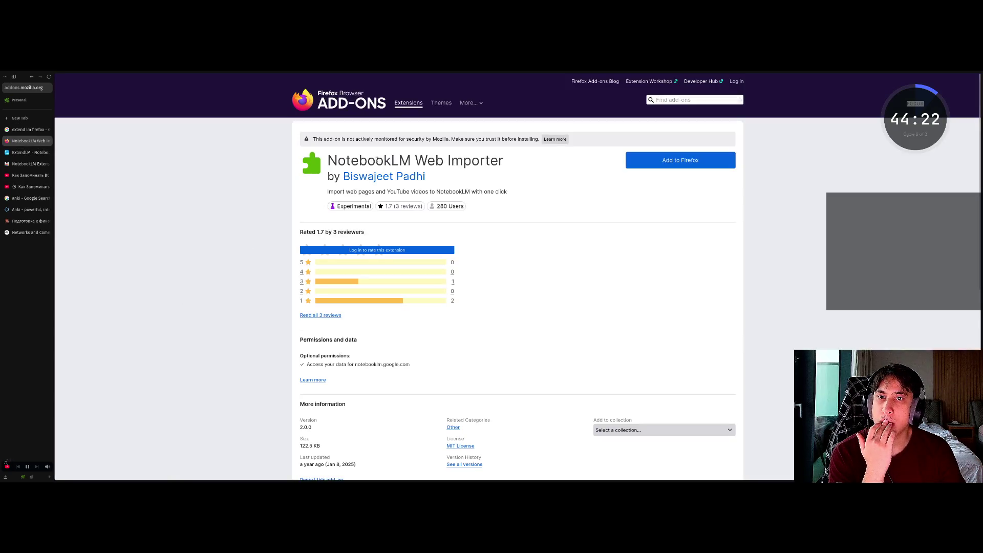
drag(427, 160, 504, 163)
click(504, 163)
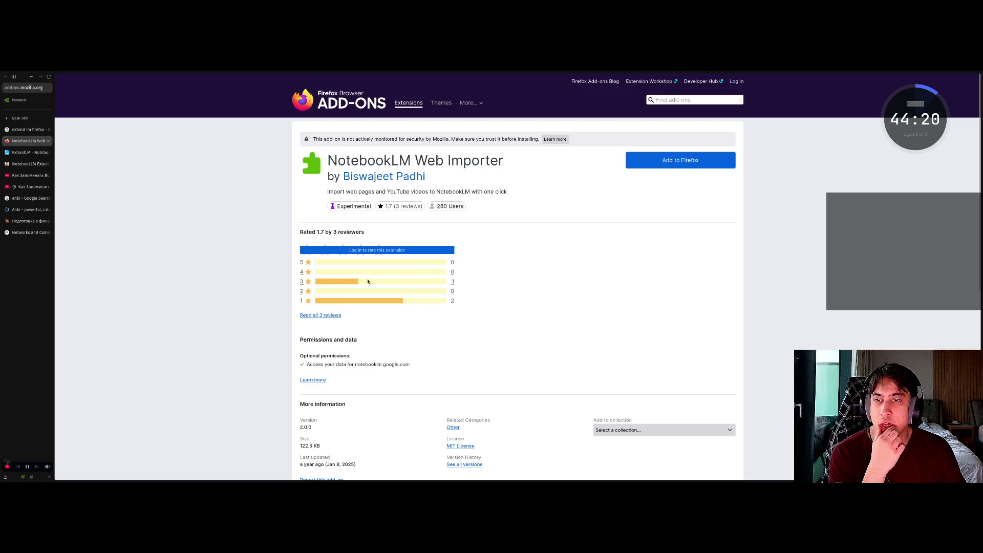
Close the add-on page and the Firefox search results, then return to the YouTube tabs.
key(ctrl+w)
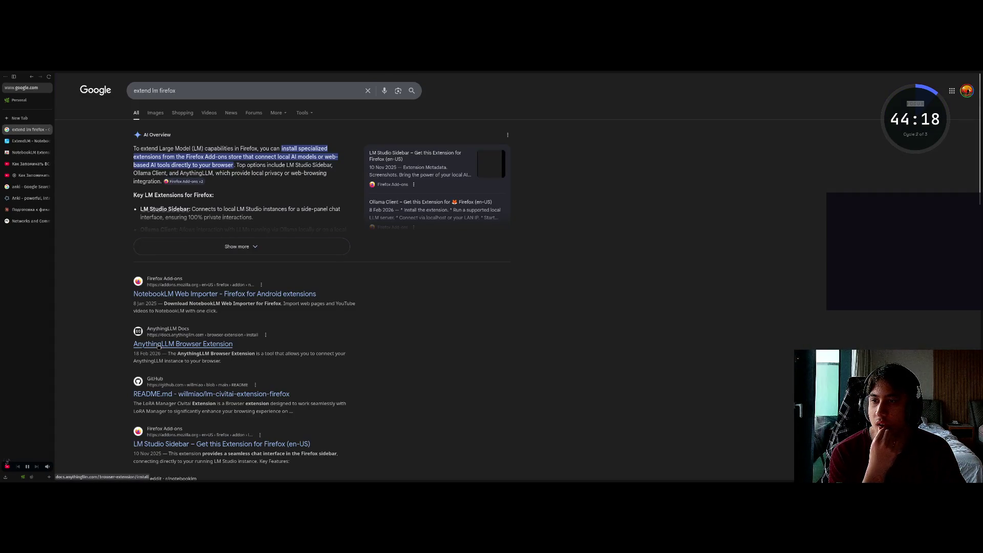
key(ctrl+w)
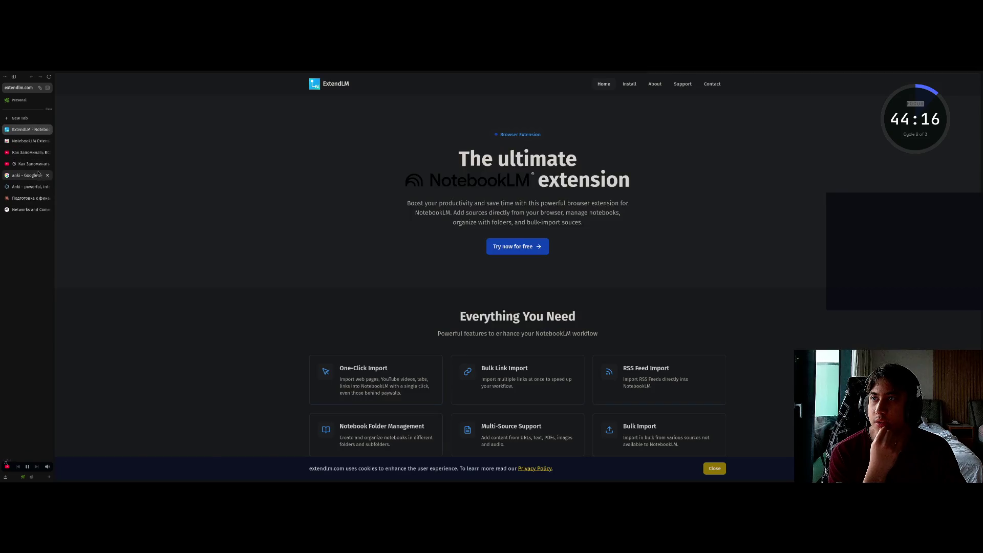
click(32, 163)
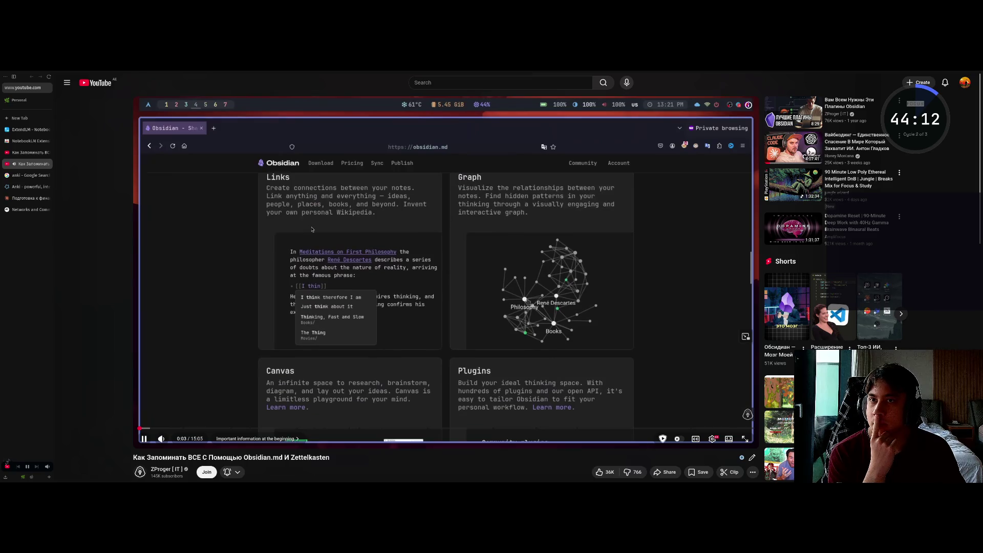
Close the Obsidian video and leftover anki and ExtendLM tabs, then skip the tutorial to 3:47.
key(space)
key(ctrl+w)
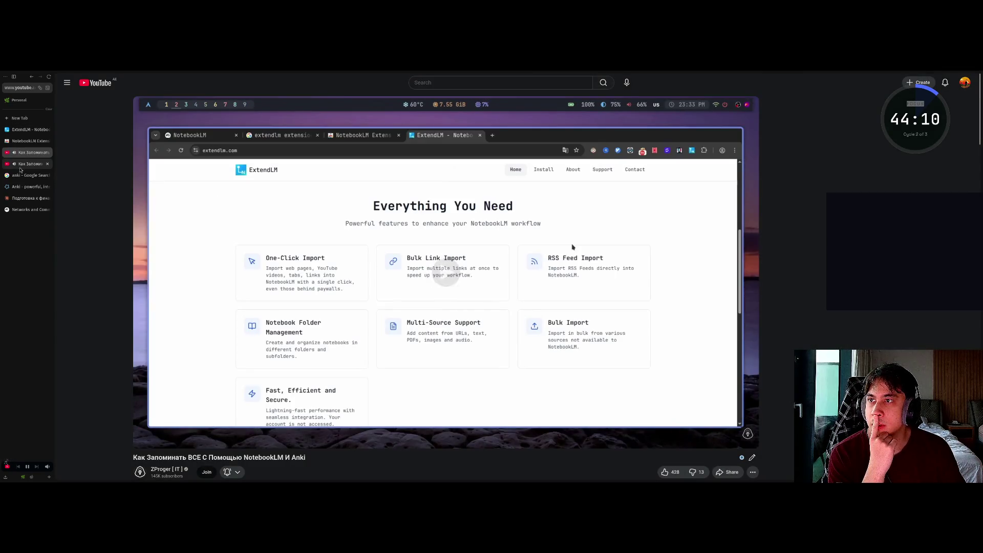
middle_click(22, 165)
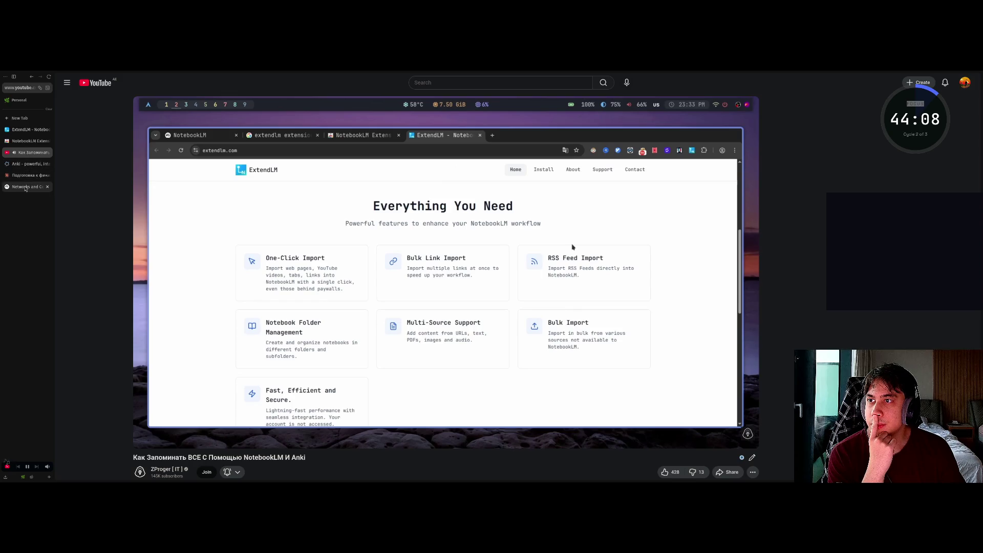
middle_click(22, 141)
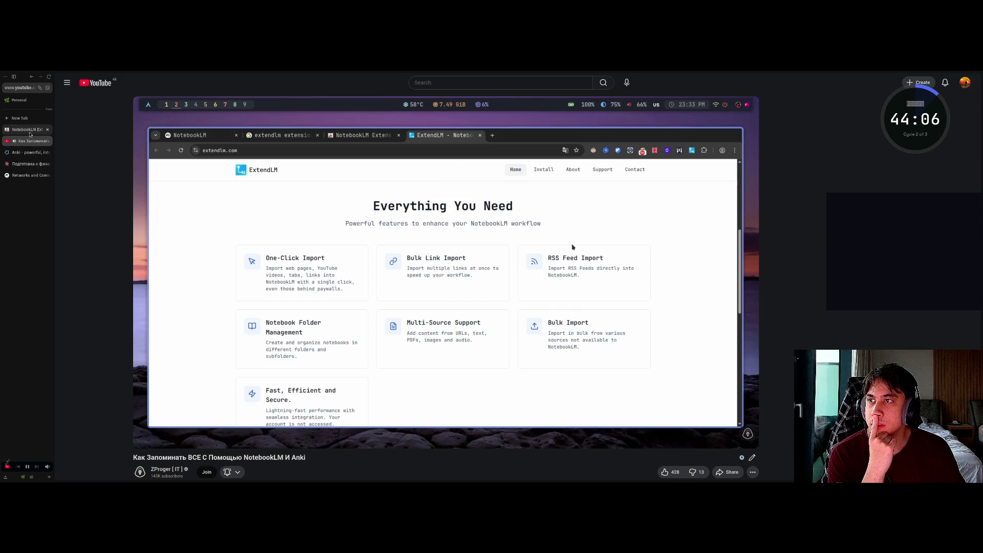
middle_click(22, 130)
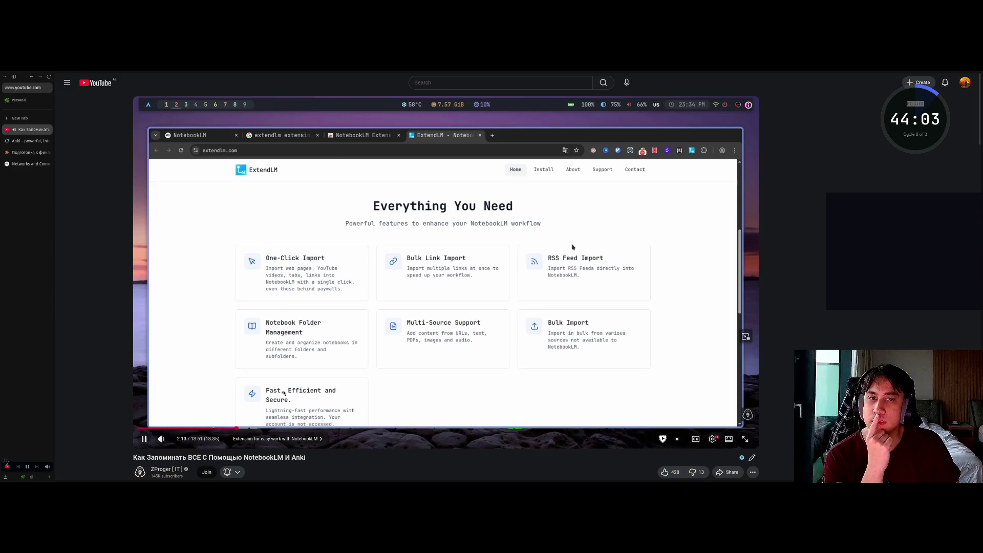
key(Right)
key(Right)
key(Right)
key(Right)
key(Right)
key(Right)
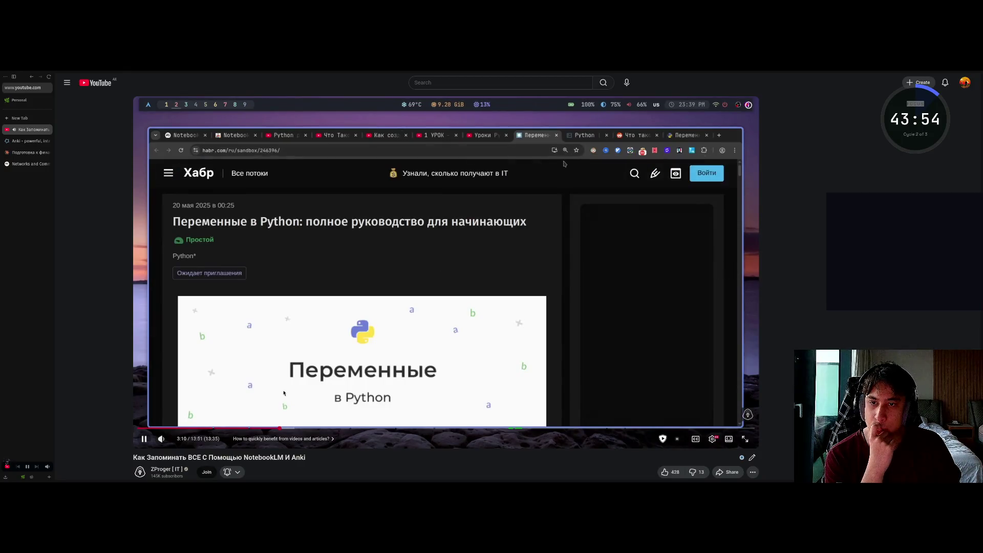
key(Right)
key(Right)
key(Right)
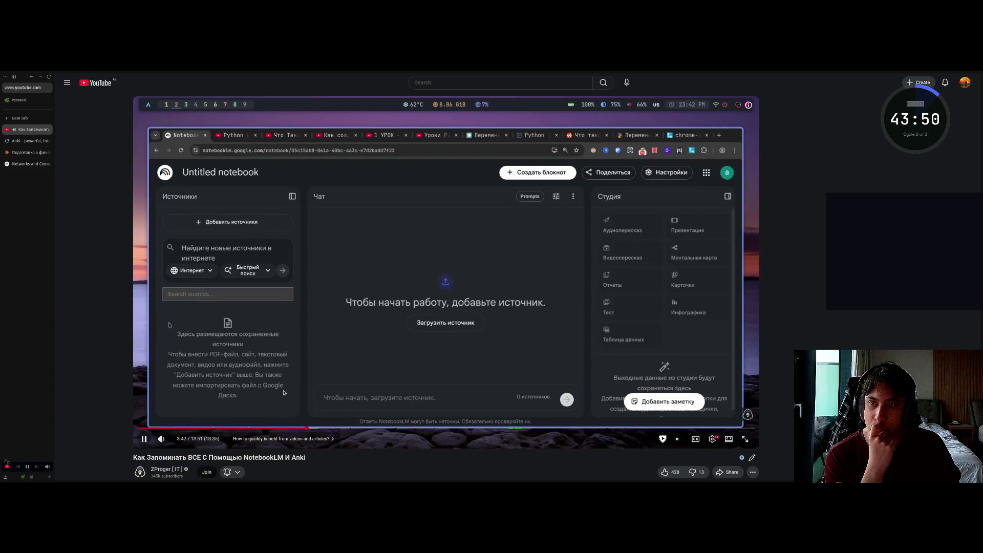
Pause, resume and skip the tutorial forward to 5:52, where the Python Fundamentals Q&A appears.
key(Right)
key(Right)
key(Right)
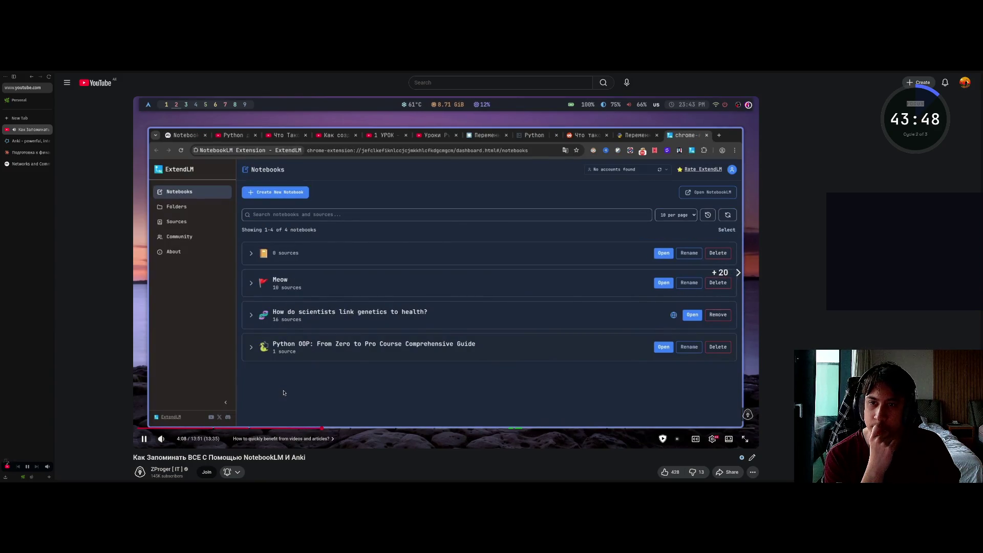
key(Right)
key(Right)
key(Right)
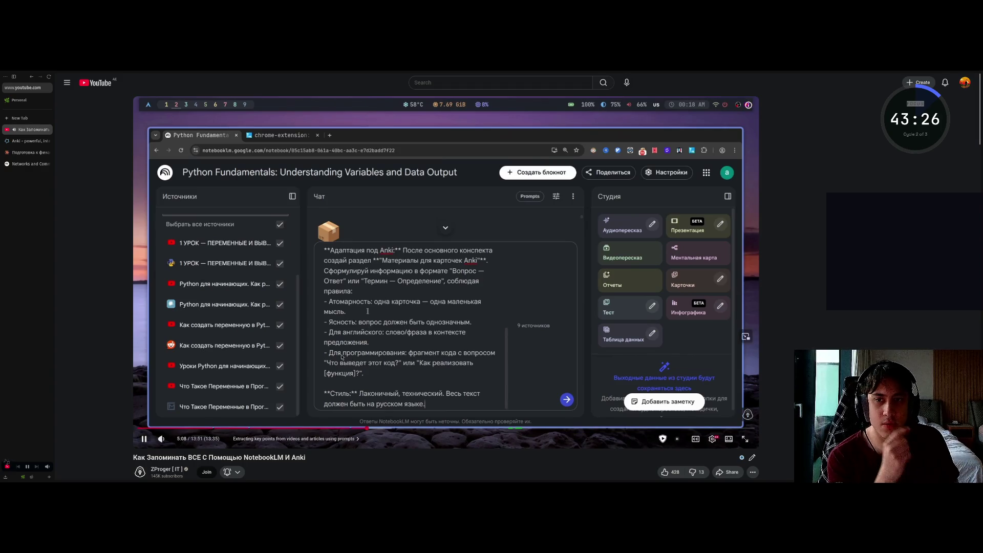
scroll(369, 322, down, 4)
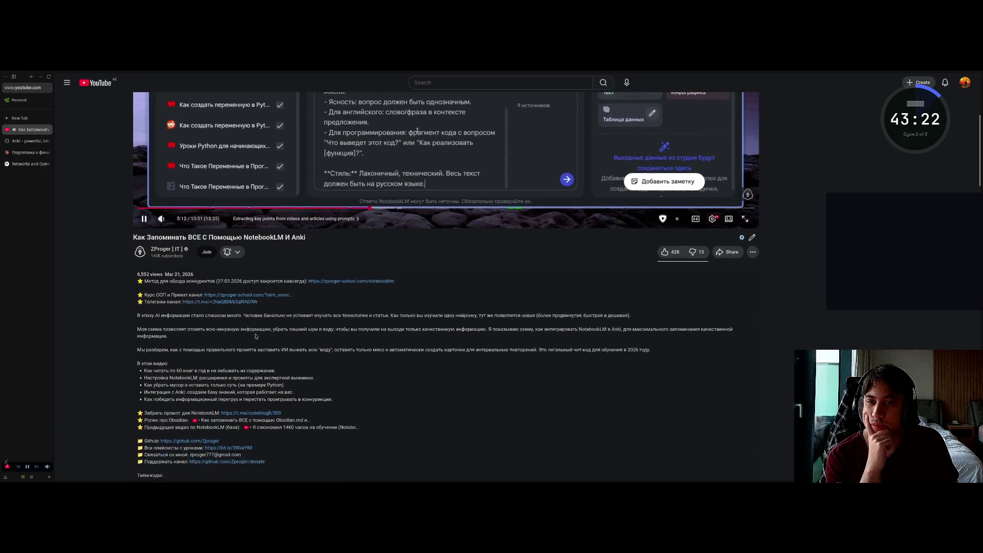
scroll(349, 268, up, 4)
click(348, 268)
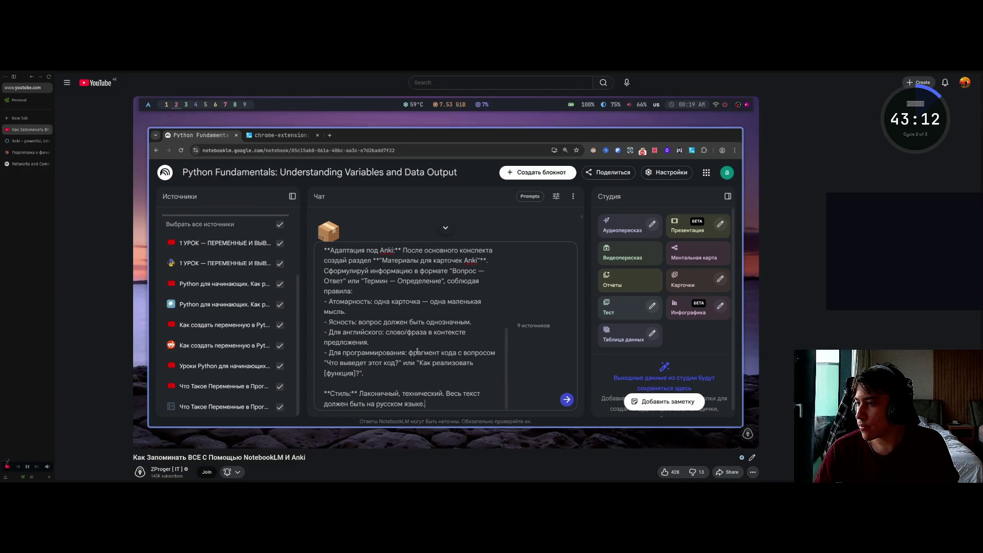
click(294, 347)
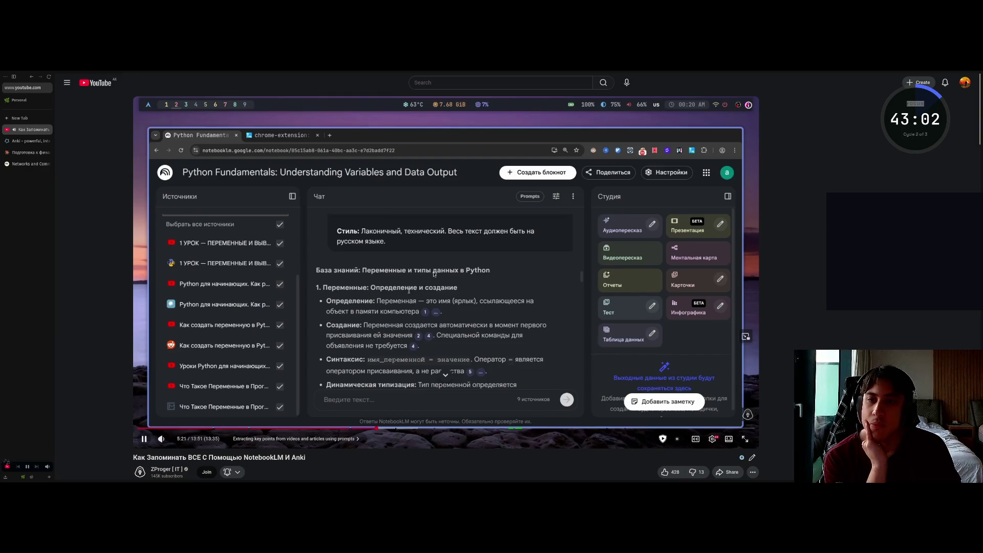
key(space)
key(space)
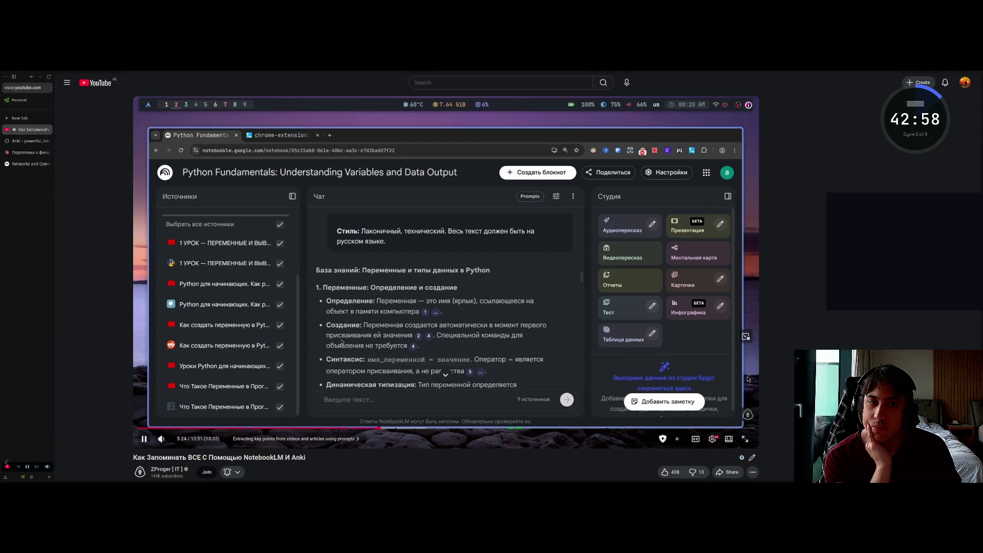
key(Right)
key(Right)
key(Right)
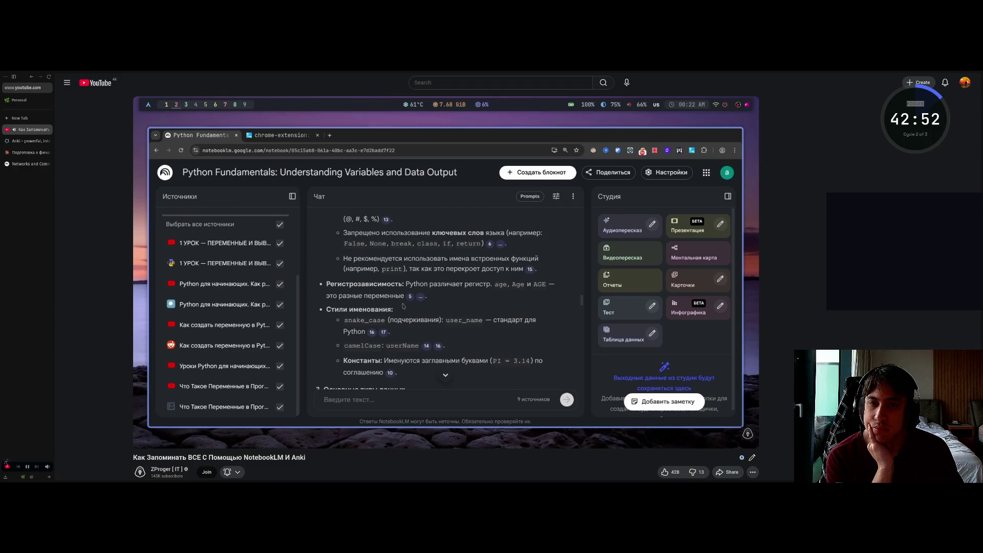
key(Right)
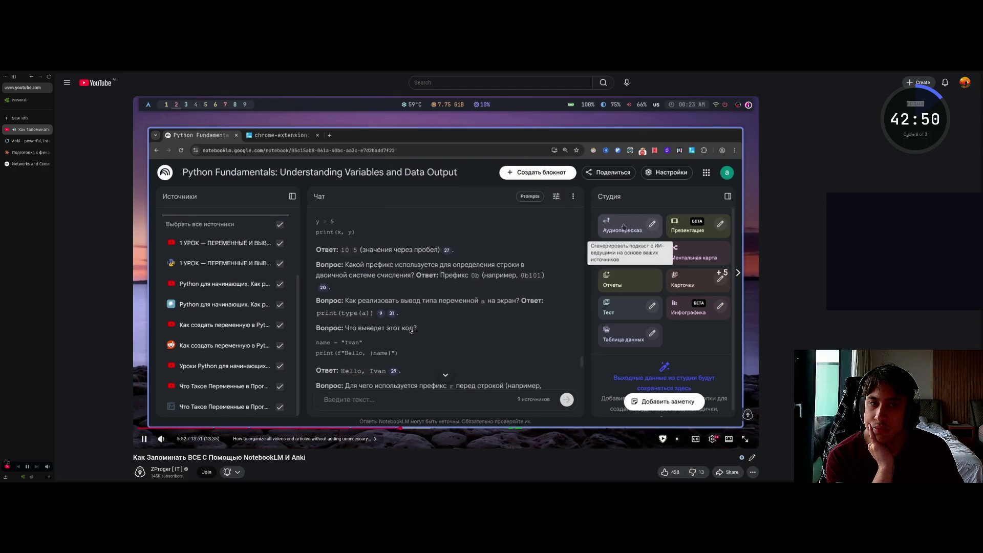
Seek the YouTube tutorial to about 11:06, where the 70-card Python flashcard deck appears.
key(Right)
key(Right)
key(Right)
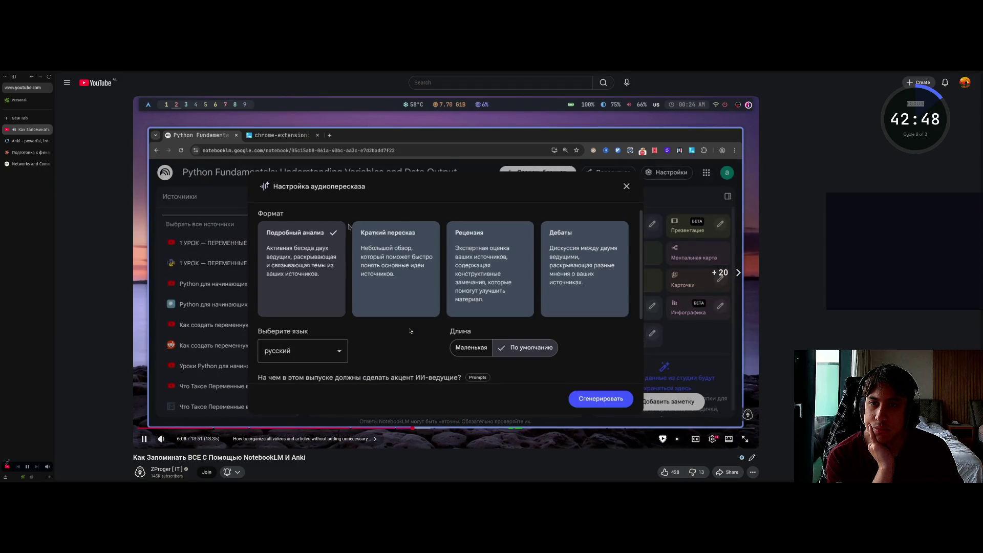
key(Right)
key(Right)
key(Right)
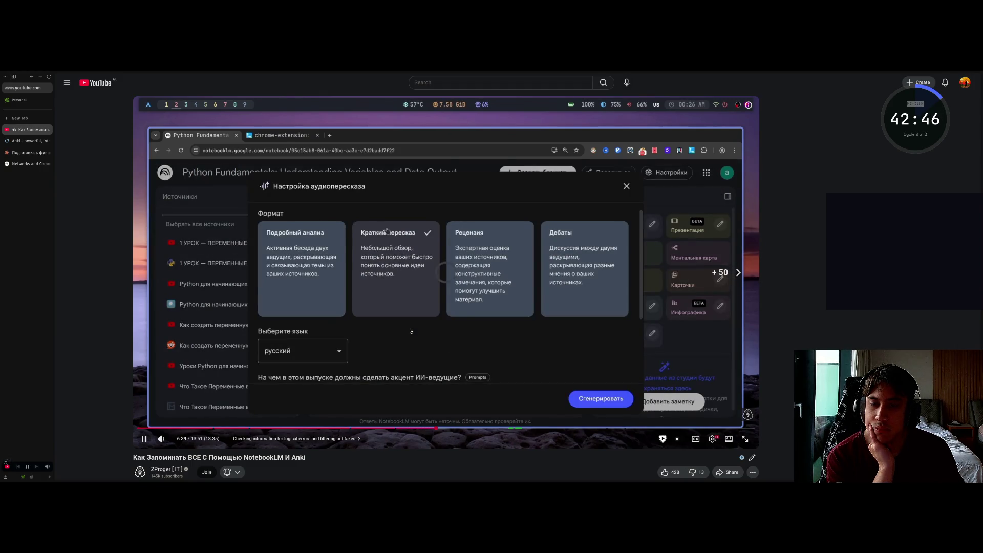
key(Right)
key(Right)
key(Right)
key(Right)
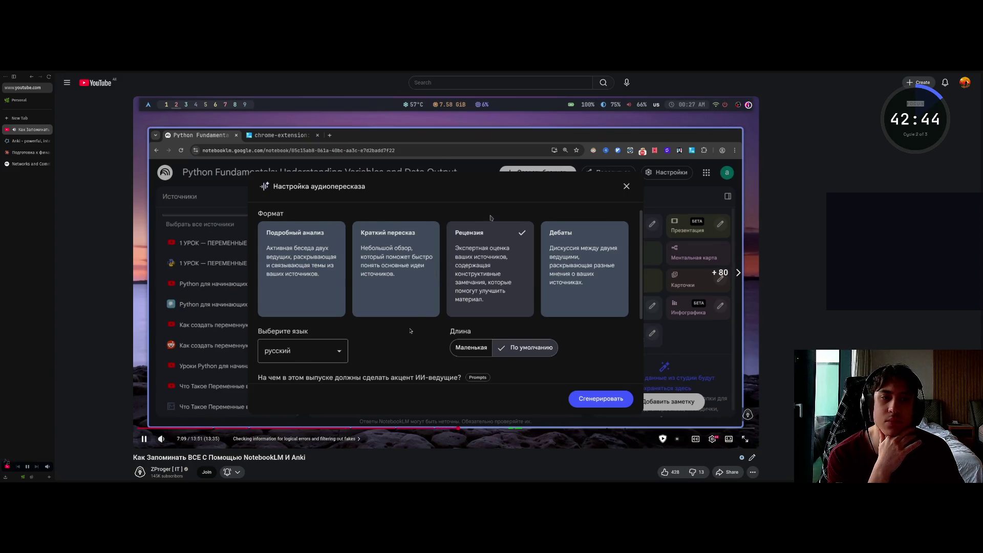
key(Right)
key(Right)
key(Right)
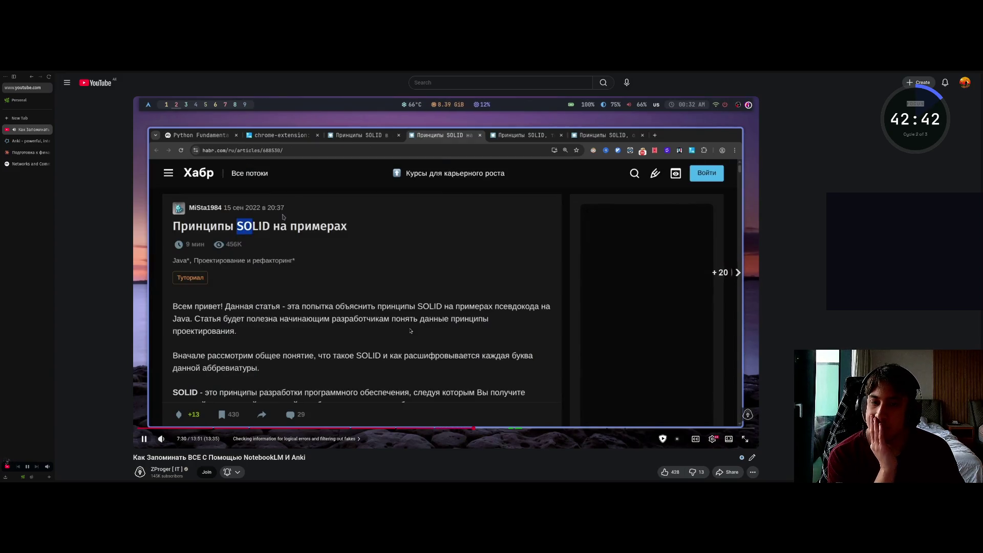
key(Right)
key(Right)
key(Right)
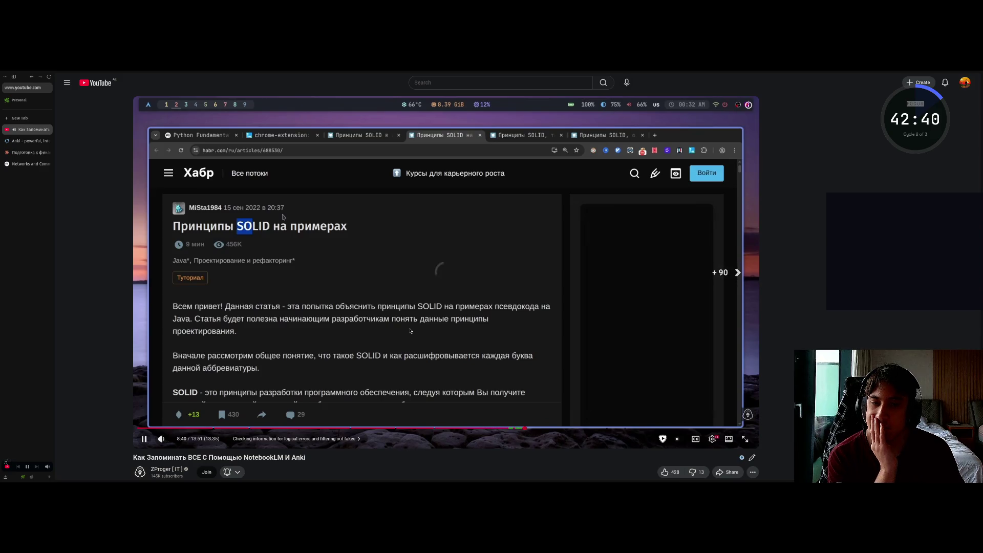
key(Right)
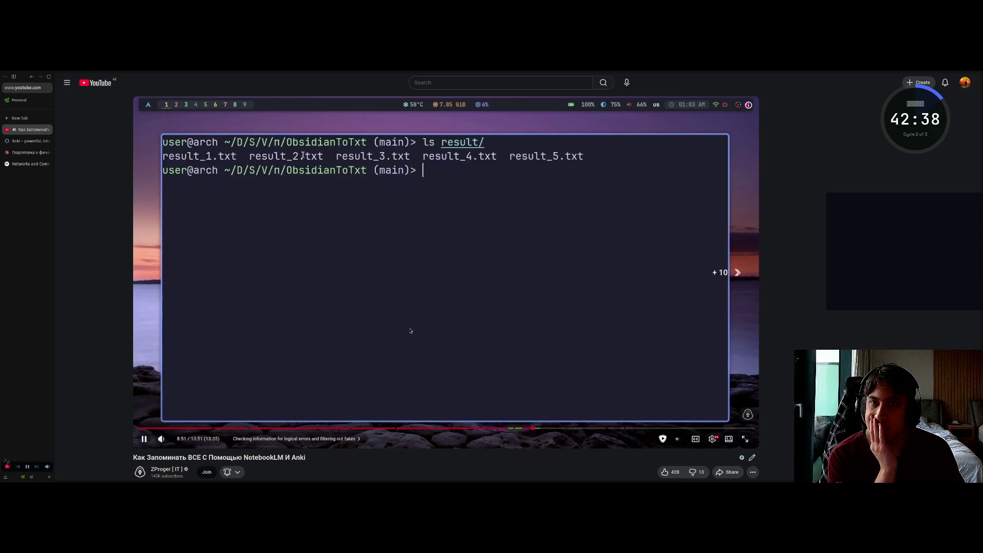
key(Right)
key(Left)
key(Left)
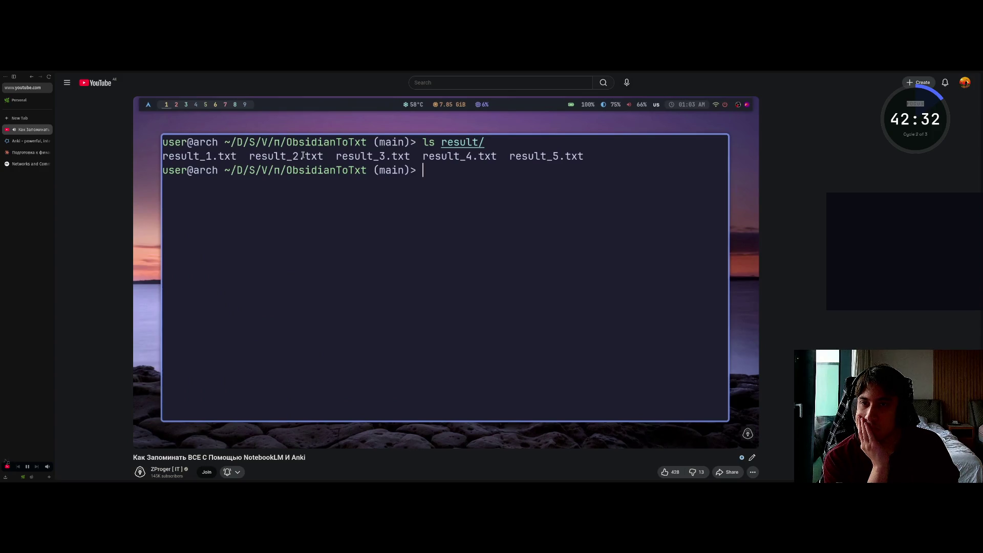
key(Right)
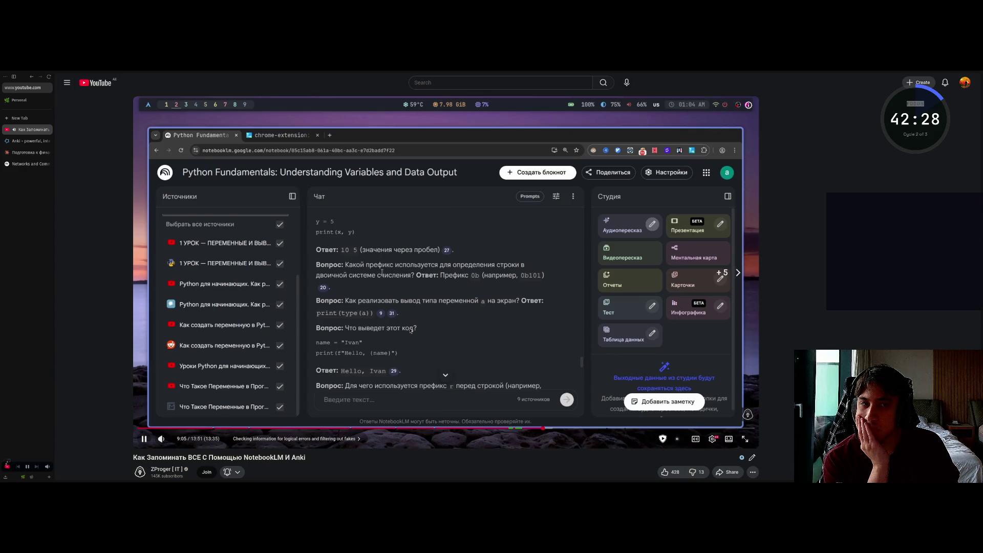
key(Right)
key(Right)
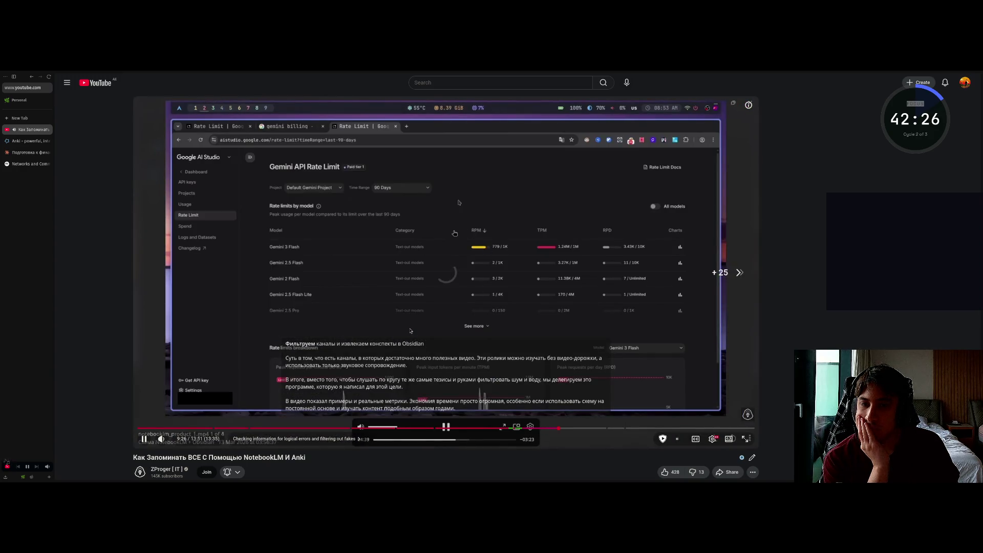
key(Right)
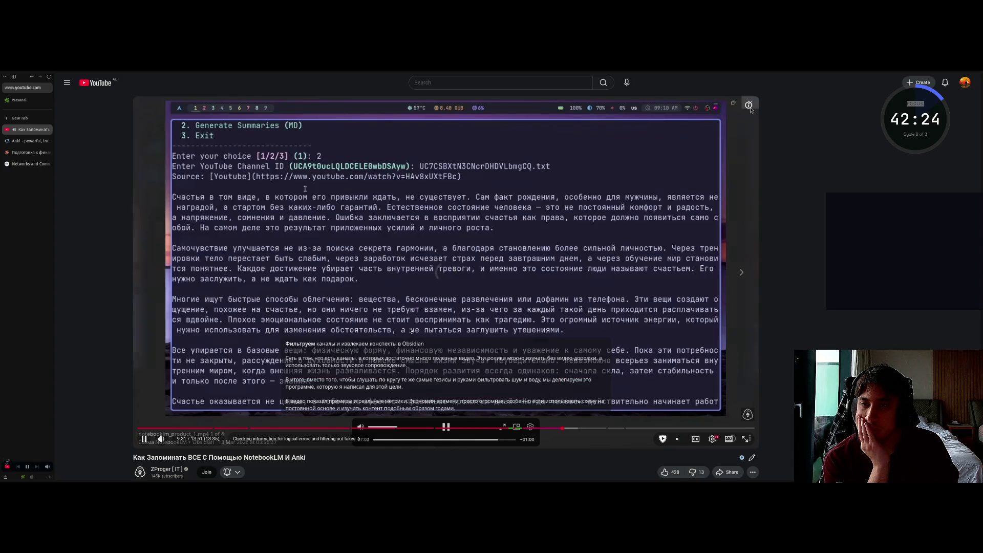
key(Right)
key(Right)
key(Right)
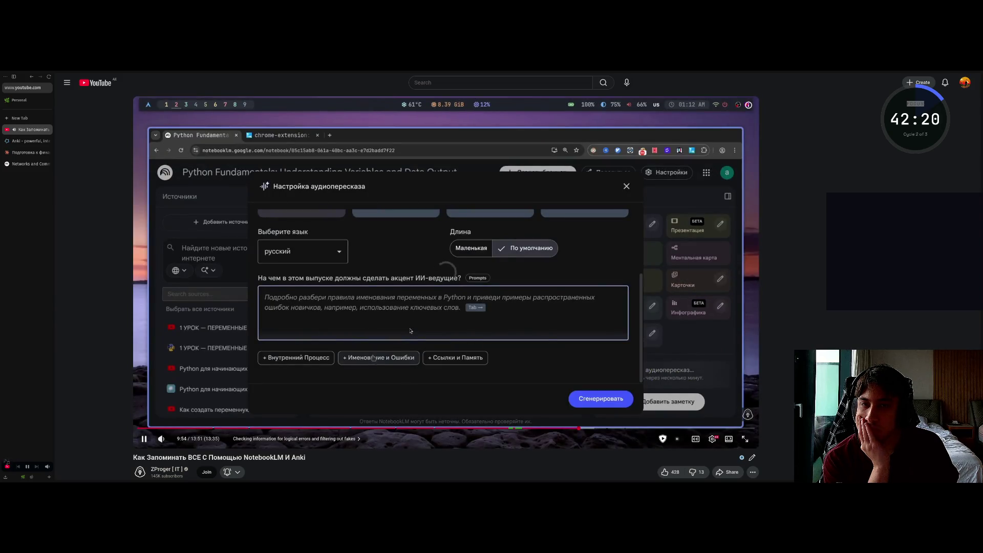
key(Right)
key(Right)
key(Right)
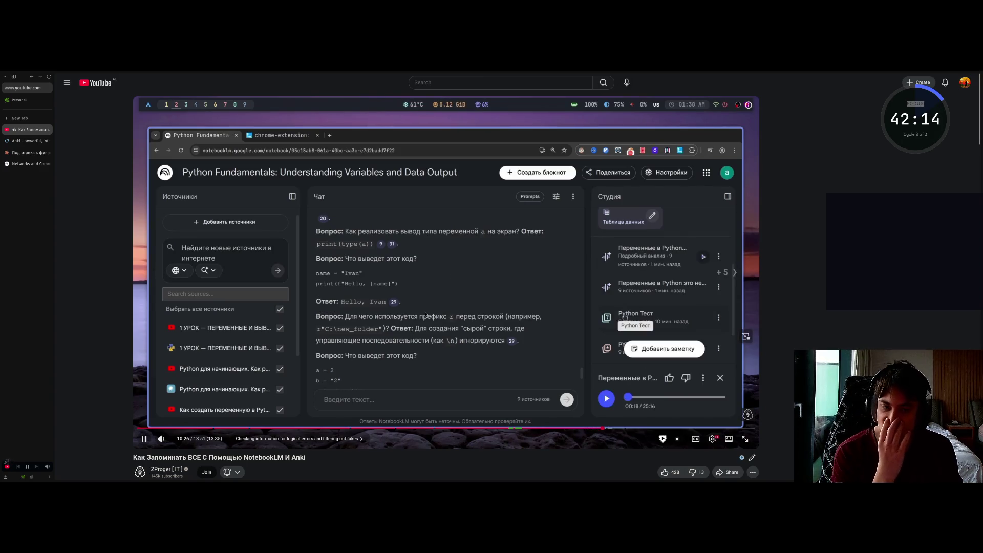
key(Right)
key(Right)
key(Right)
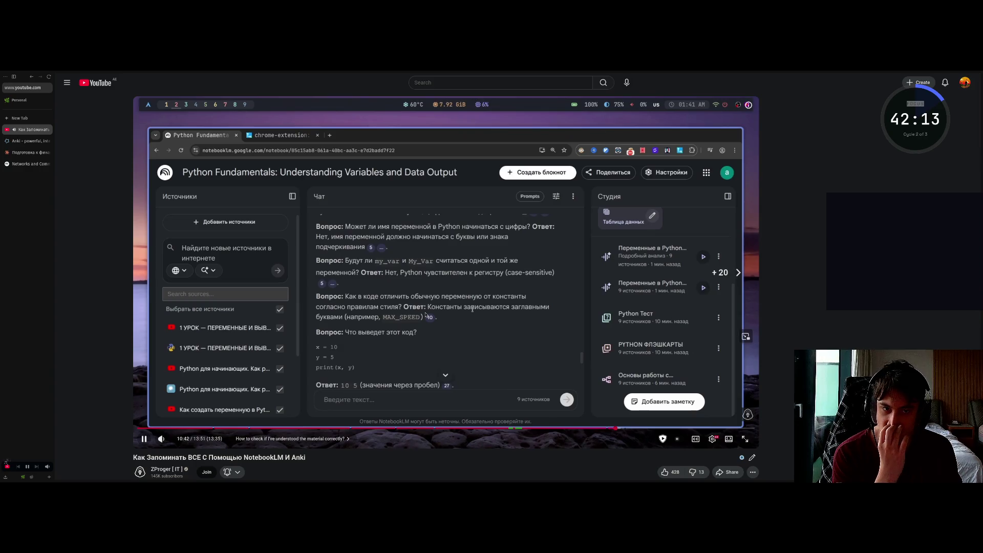
key(Right)
key(Right)
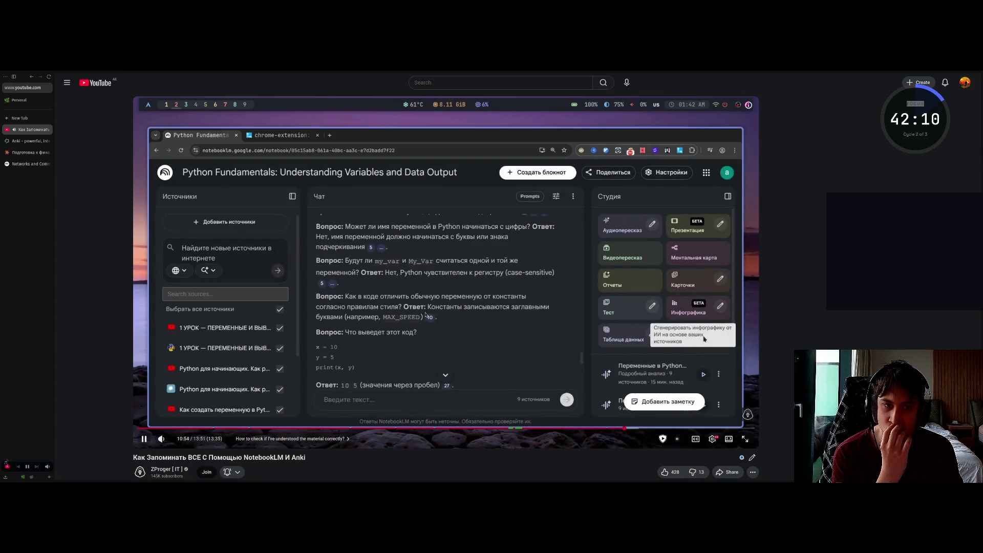
key(Right)
key(Right)
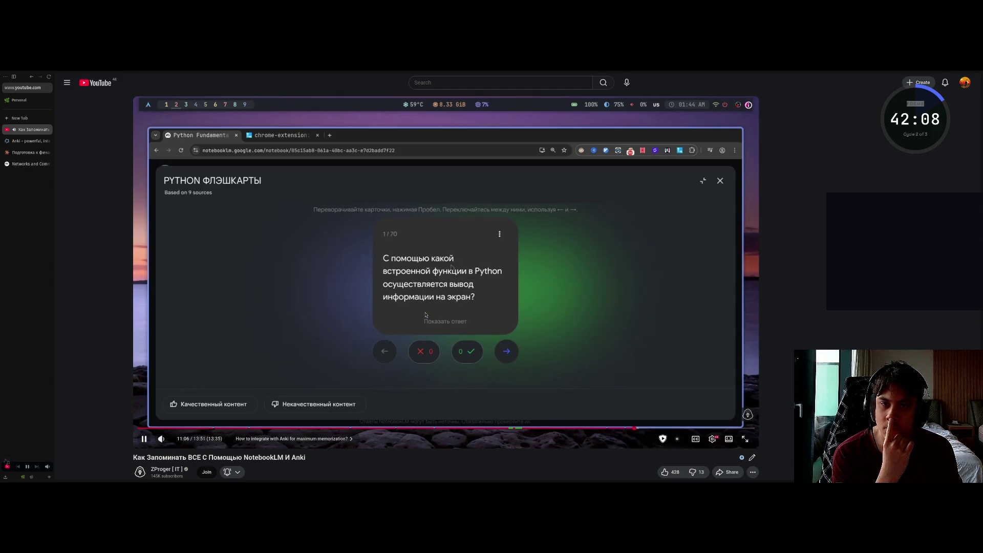
Skip the tutorial forward to 12:41, the Anki deck import part.
key(Right)
key(Right)
key(Right)
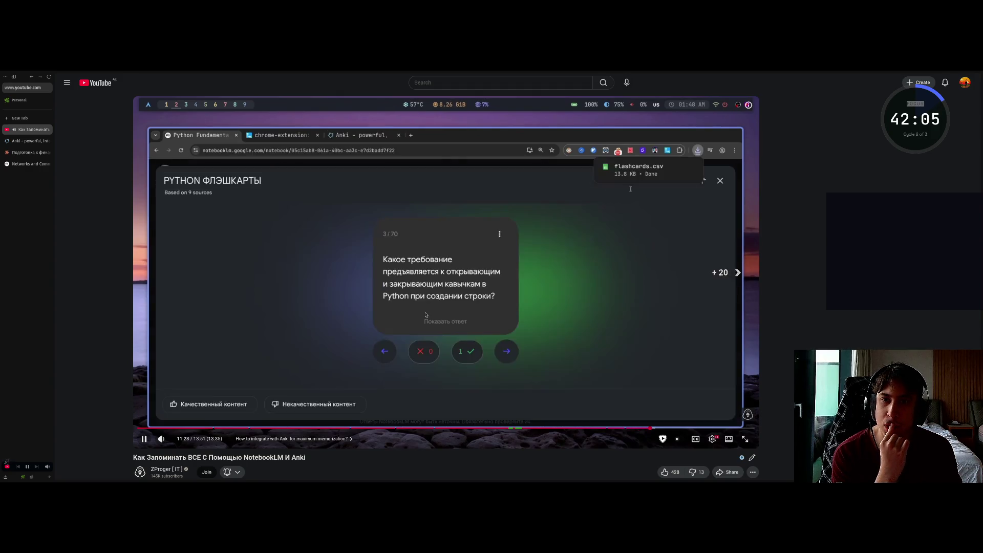
key(Right)
key(Right)
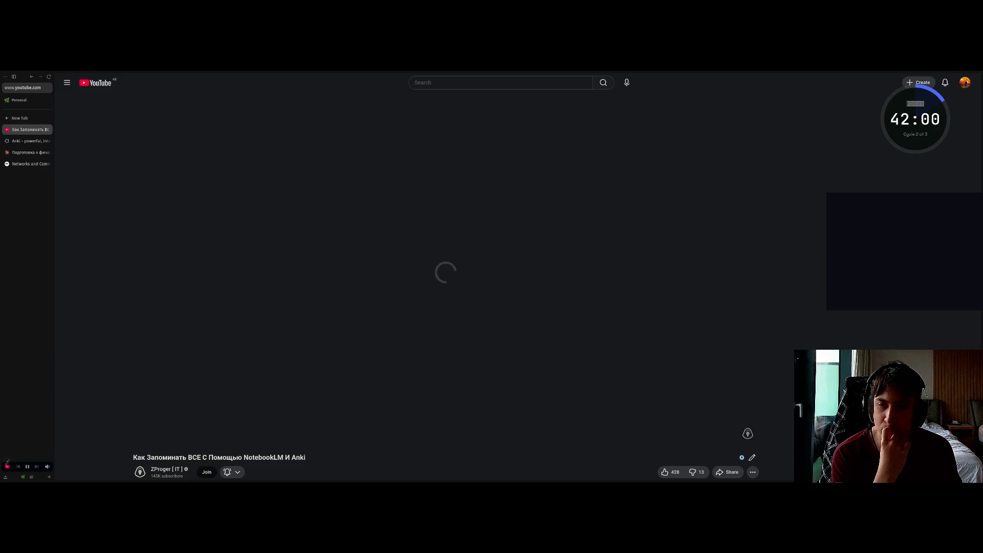
key(Right)
key(l)
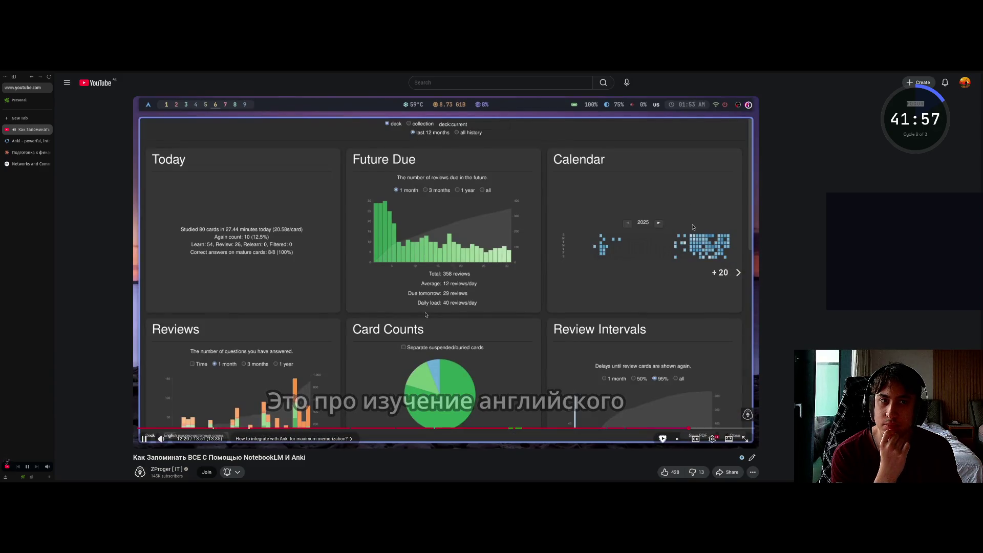
key(l)
key(l)
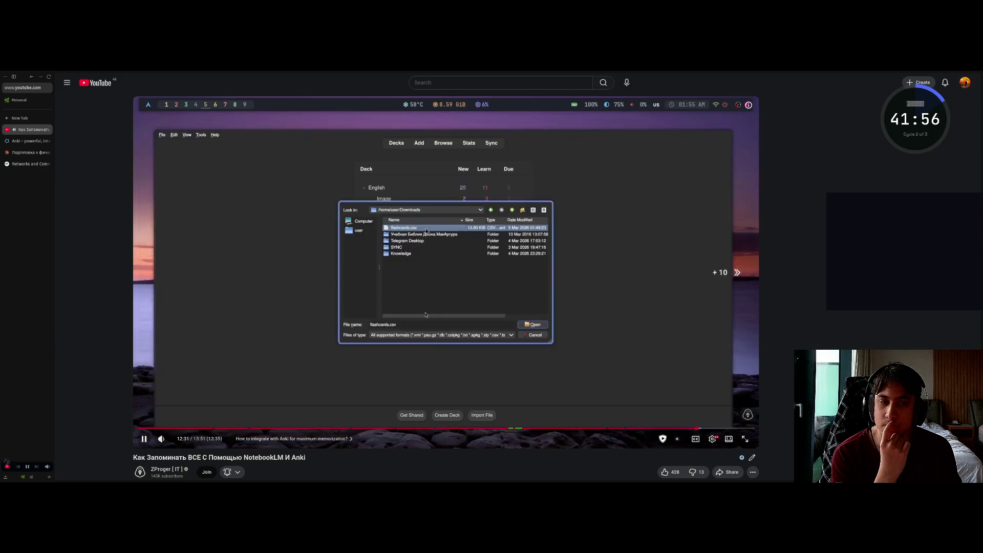
Pause the video and switch to the Claude chat tab.
click(425, 315)
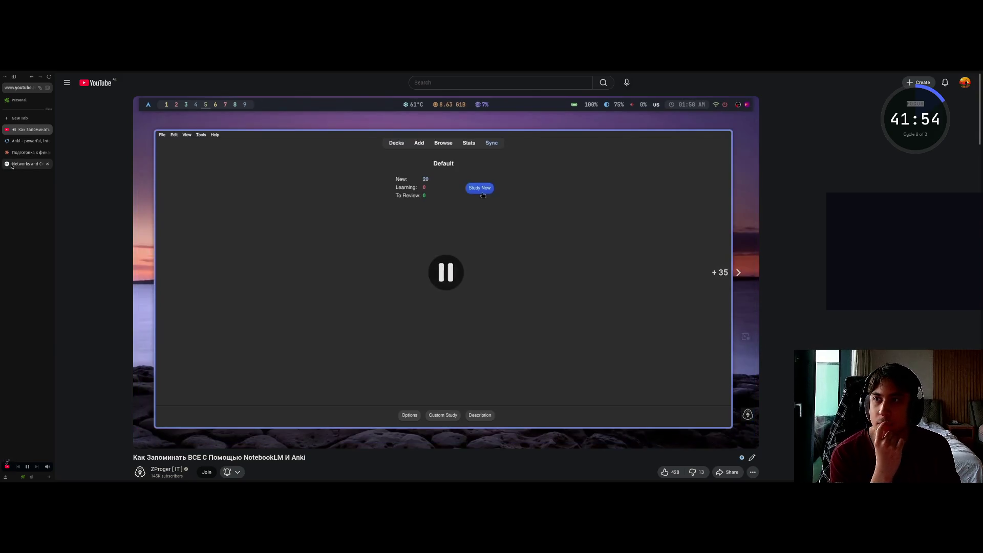
click(20, 152)
click(20, 145)
click(21, 152)
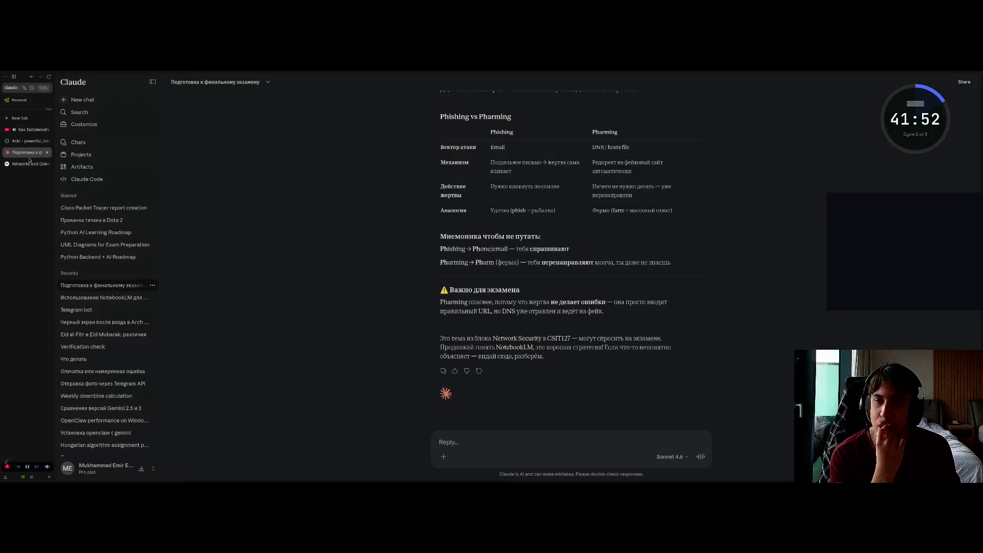
In the Networks and Communication notebook, turn Dark Reader off for notebooklm.google.com.
click(21, 163)
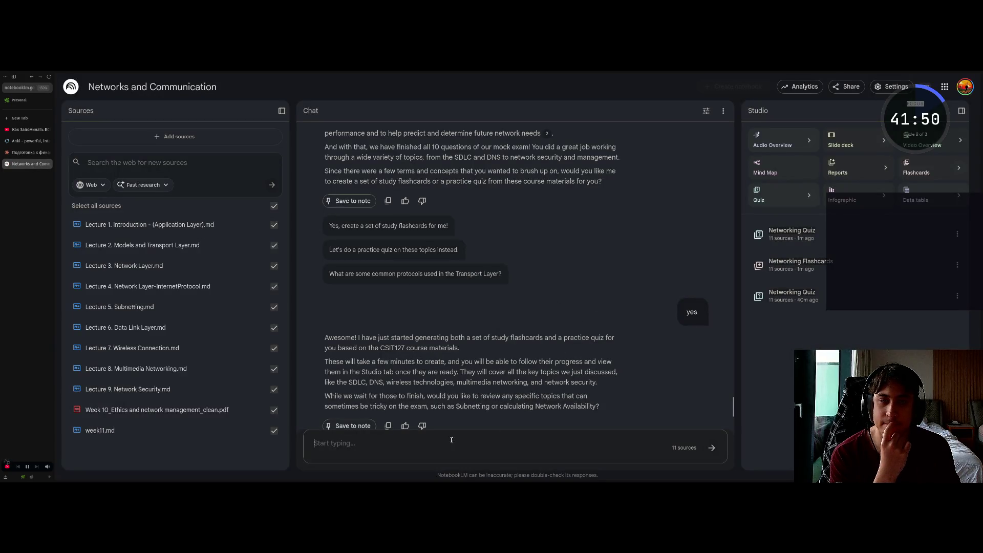
click(31, 88)
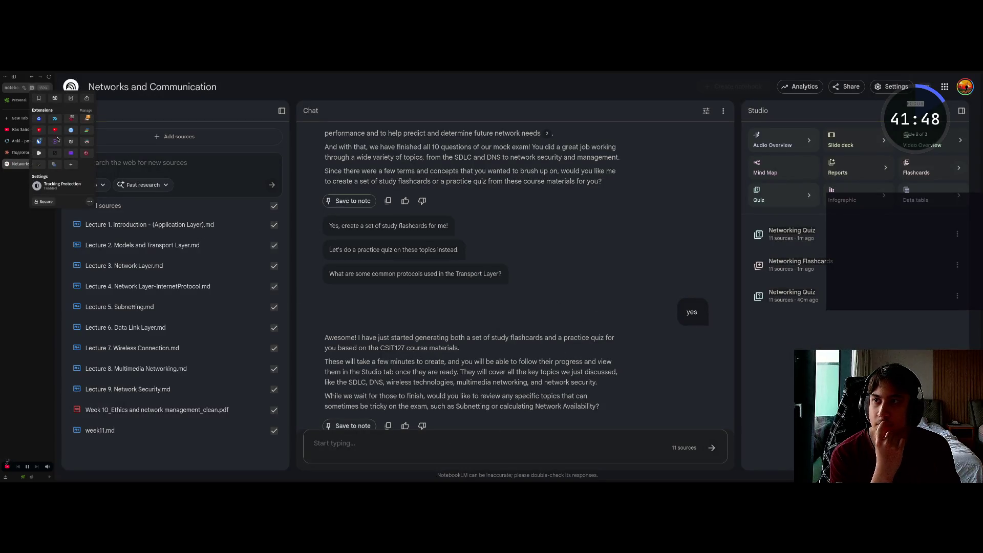
click(85, 142)
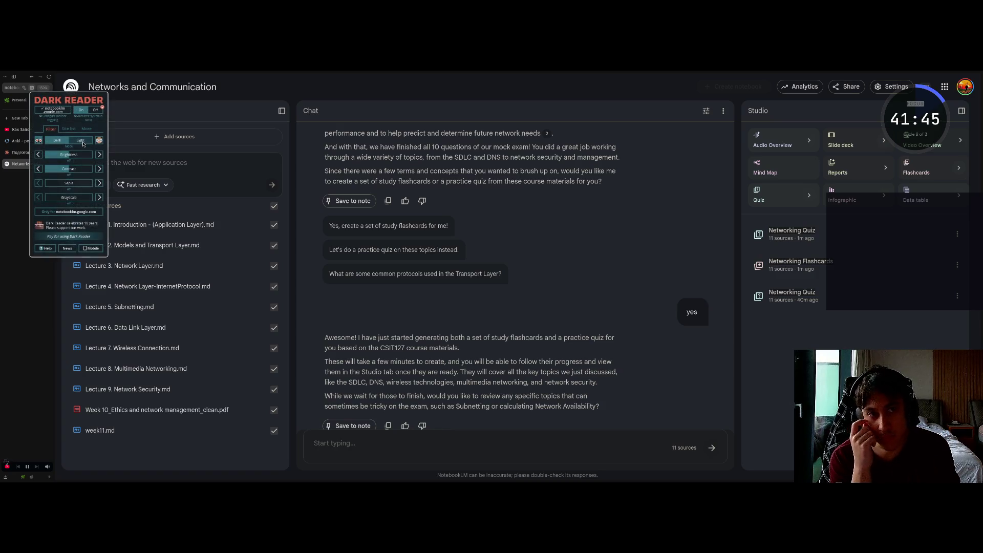
click(57, 110)
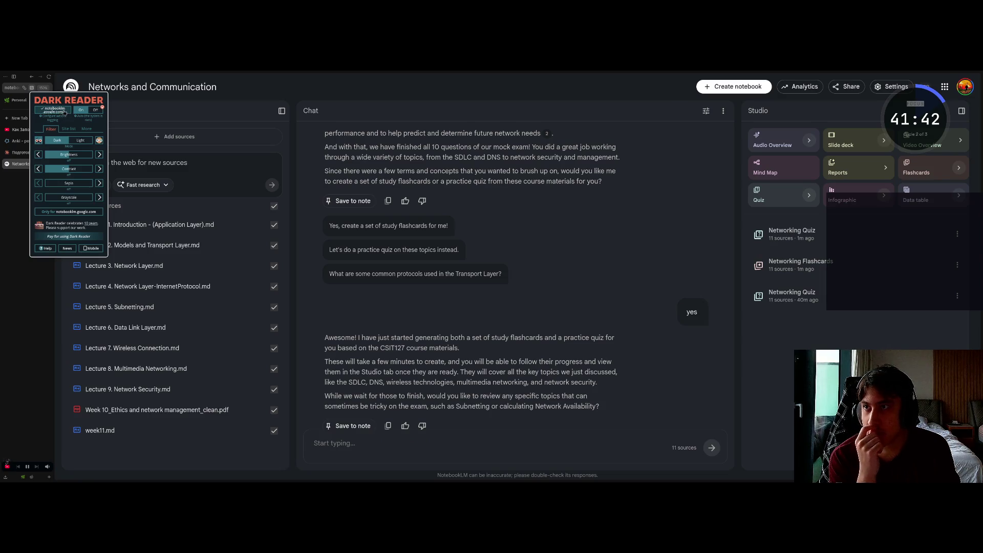
click(61, 111)
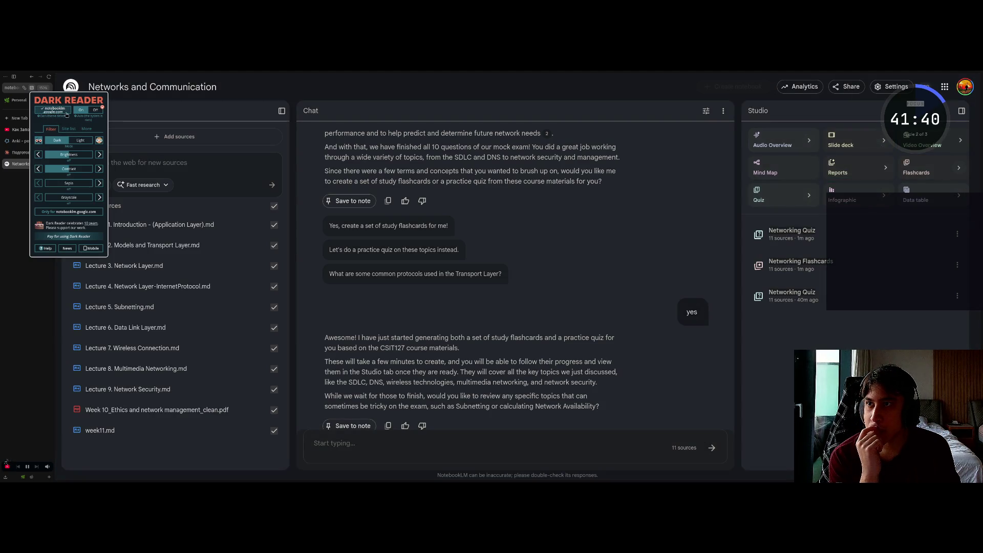
click(34, 285)
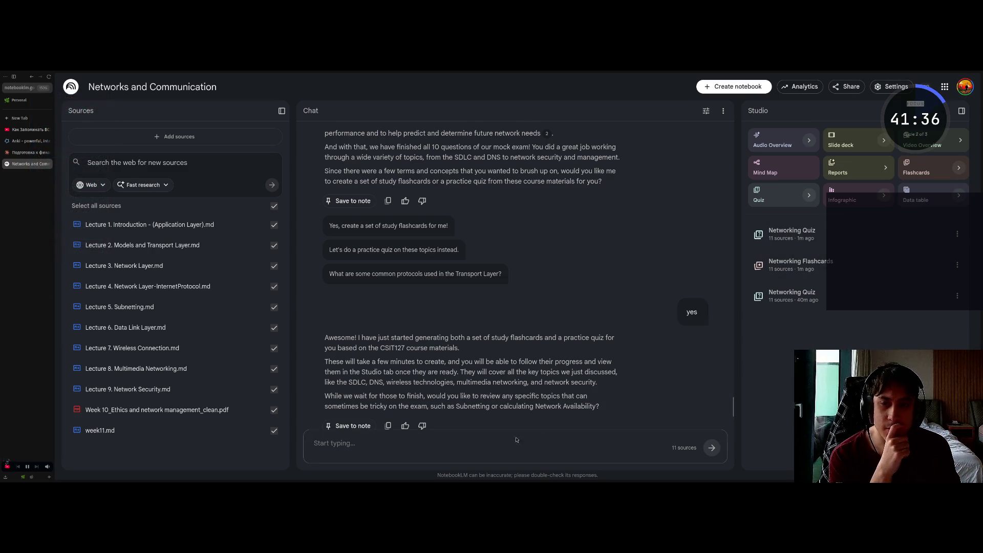
Paste the Russian flashcard prompt, change 'русском' to 'английском', and send it.
key(ctrl+v)
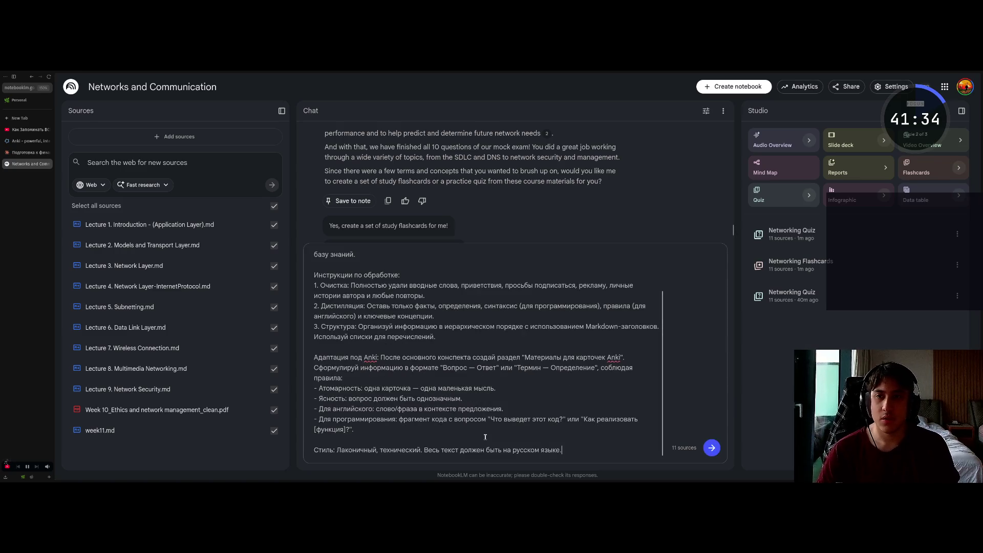
double_click(522, 449)
text(fy)
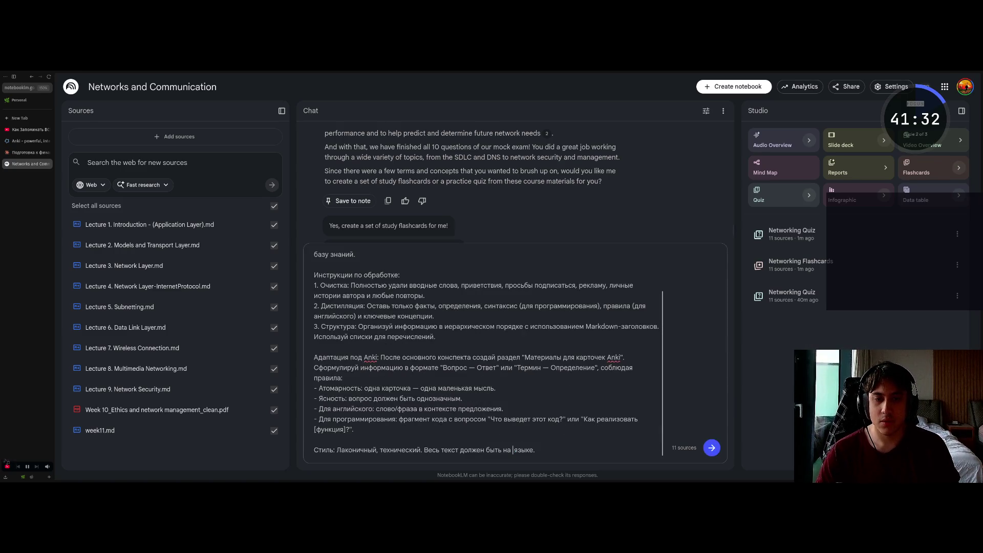
key(BackSpace)
key(BackSpace)
text(английс)
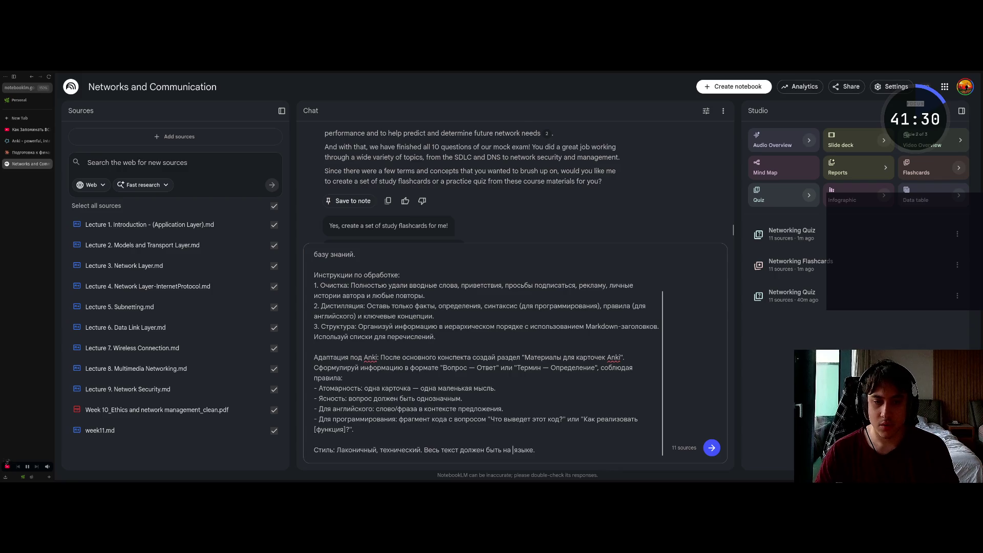
text(ком)
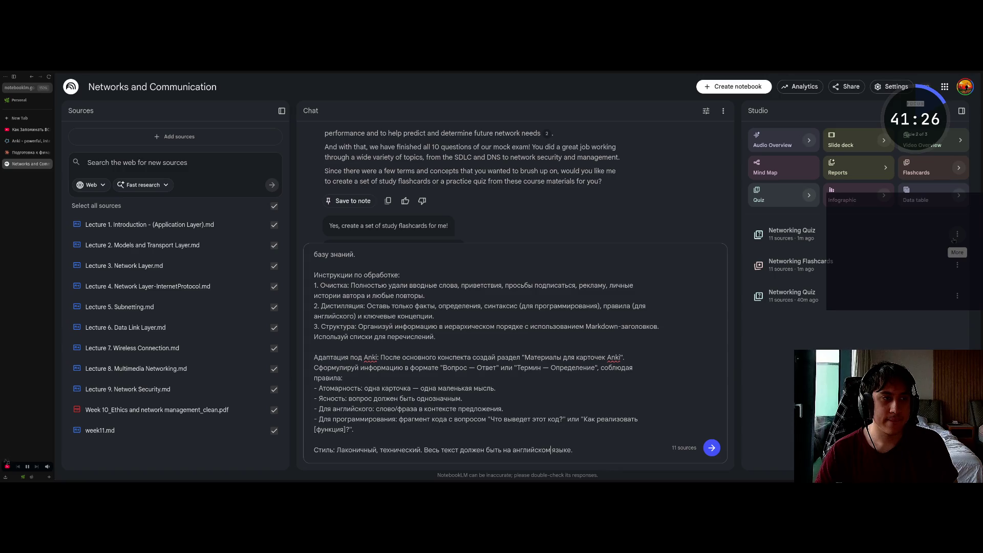
click(626, 447)
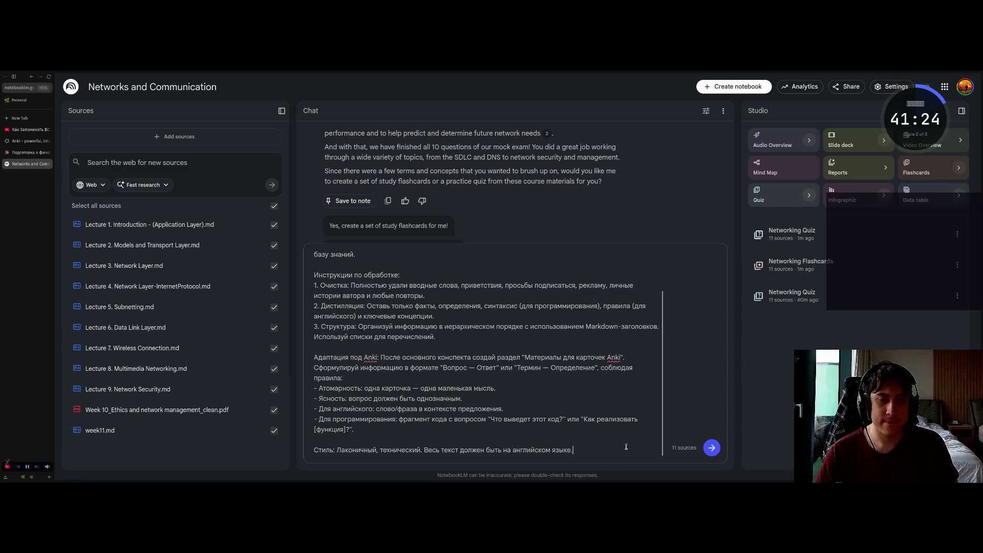
click(712, 449)
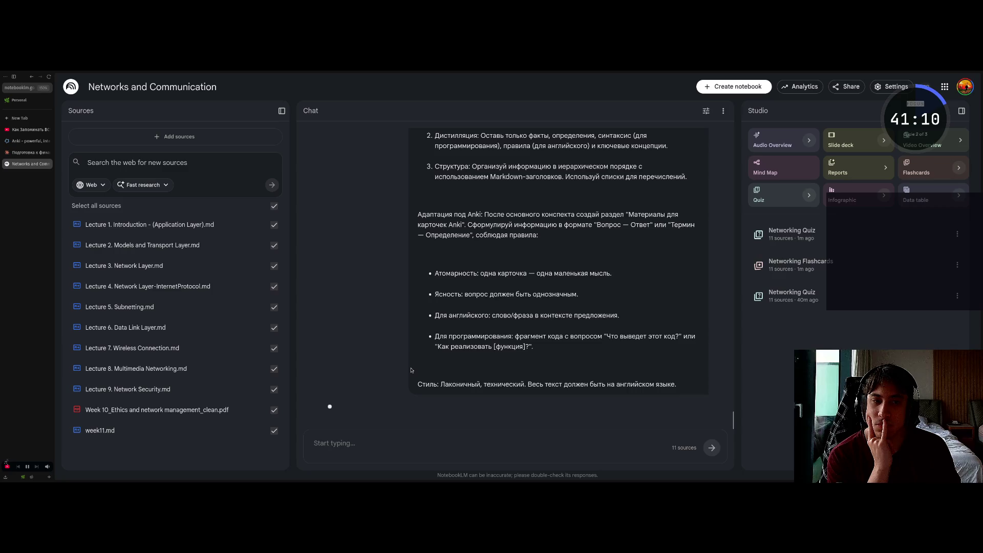
Scroll the CSIT127 knowledge-base reply down to its Anki Flashcard Materials Q&A list.
scroll(411, 369, up, 4)
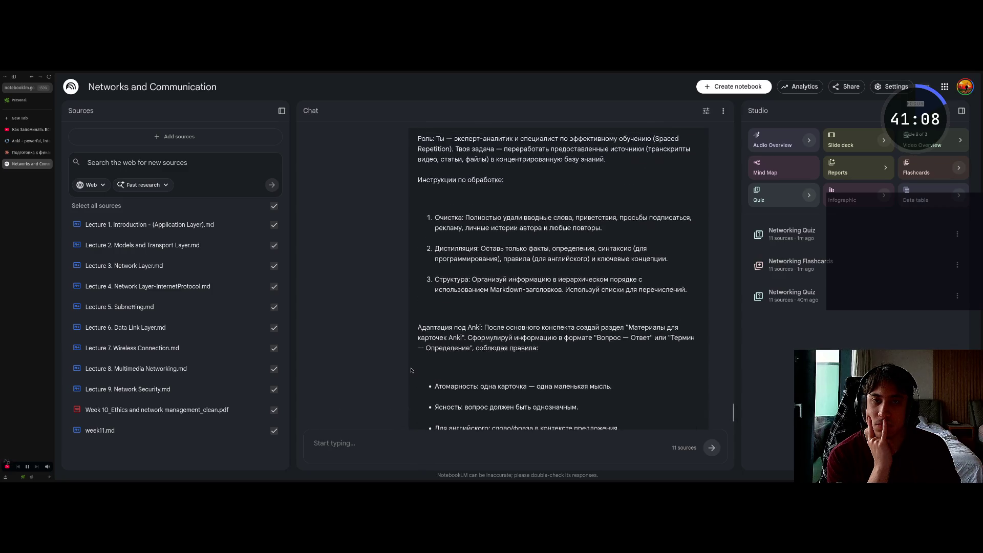
scroll(411, 370, up, 1)
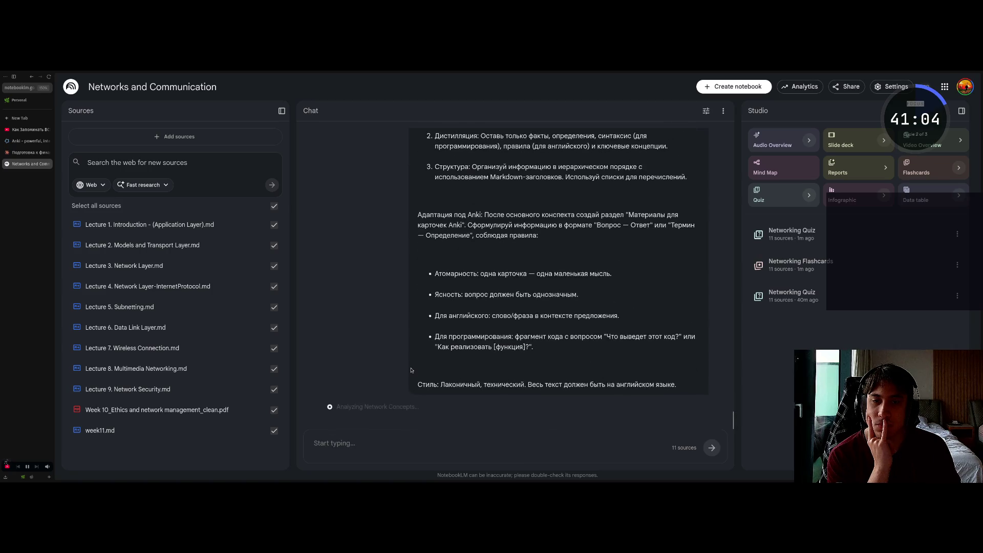
scroll(490, 390, up, 5)
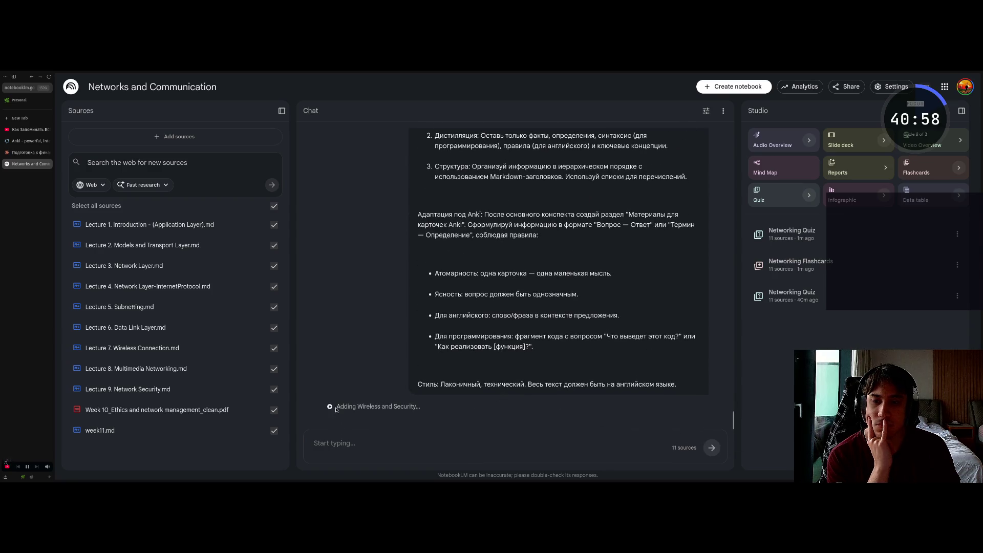
scroll(432, 405, up, 4)
scroll(431, 404, up, 1)
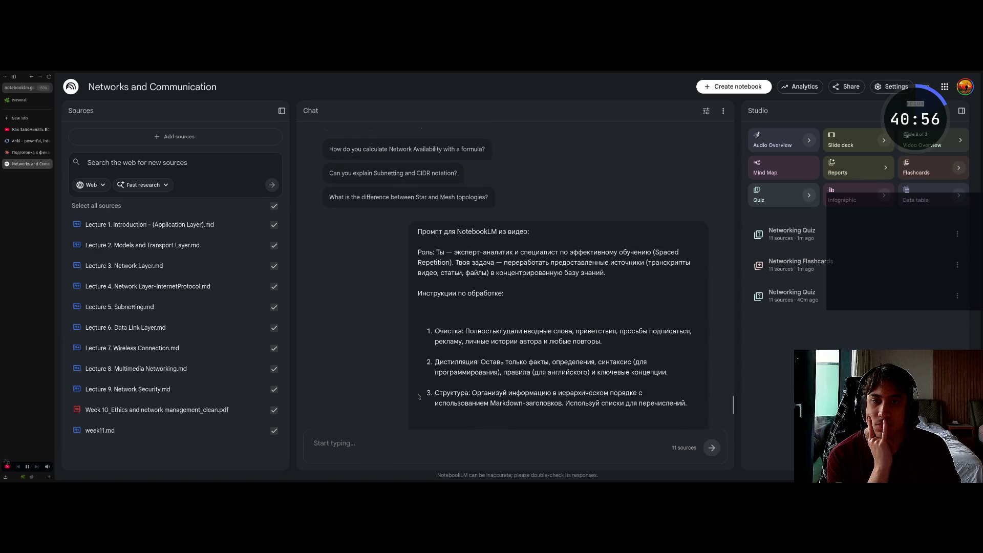
scroll(418, 396, down, 2)
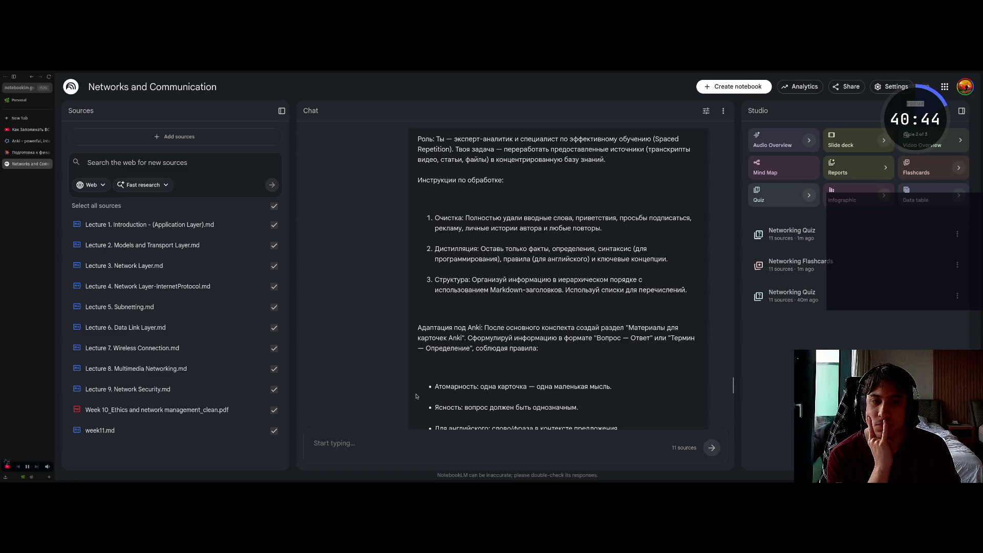
scroll(416, 396, down, 6)
scroll(416, 396, up, 1)
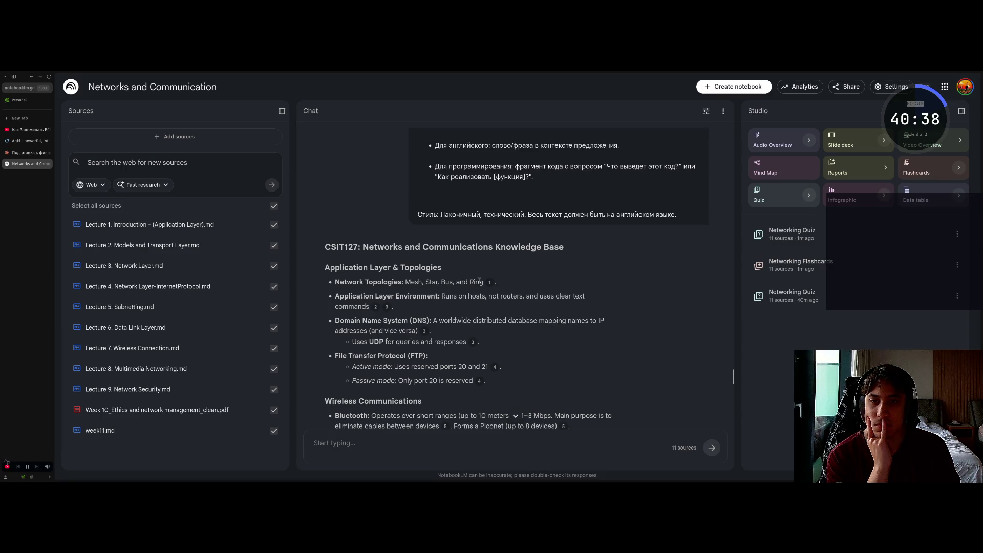
scroll(430, 297, down, 15)
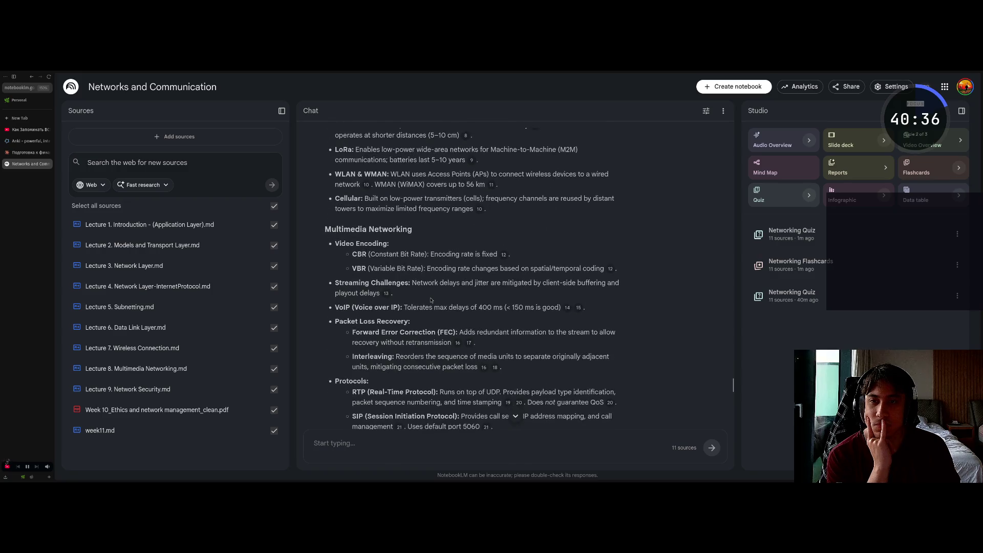
scroll(430, 297, down, 10)
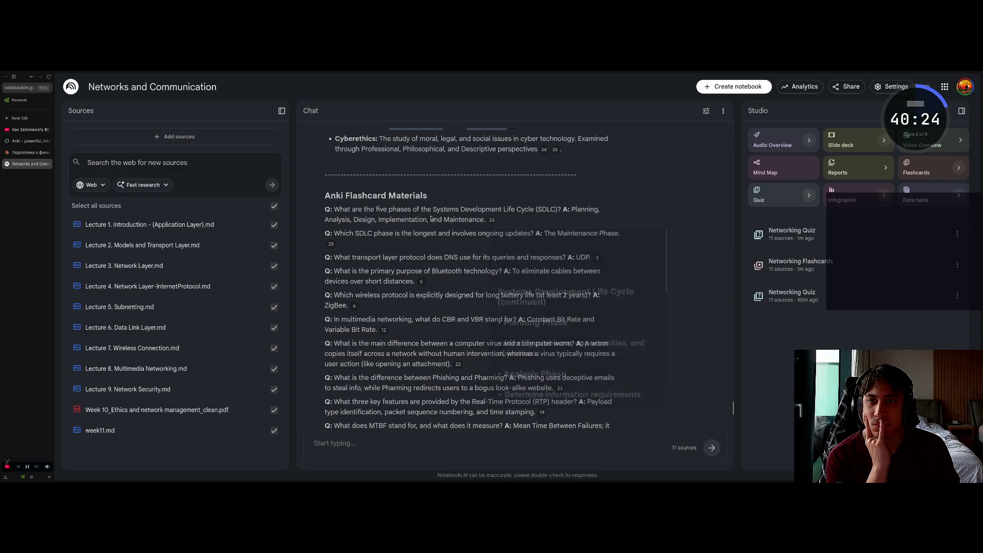
Send the 'Yes, please create the official flashcard artifact' suggestion from the end of the answer.
double_click(409, 196)
click(404, 219)
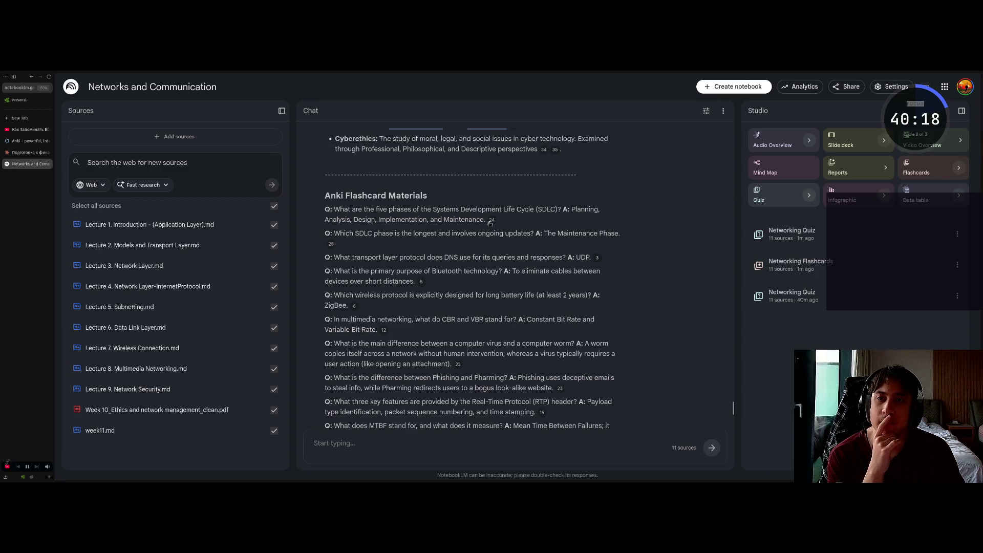
mouse_move(492, 222)
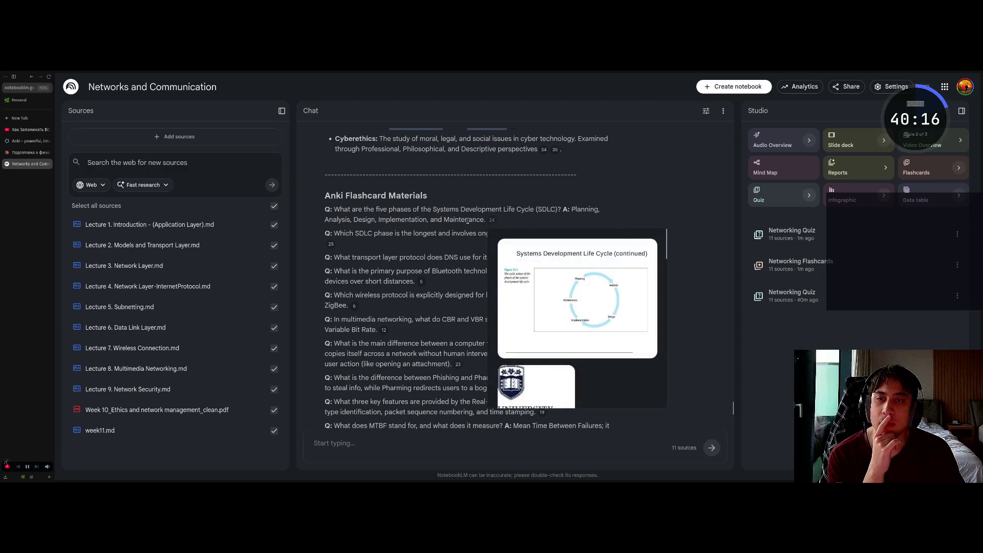
drag(334, 210, 558, 210)
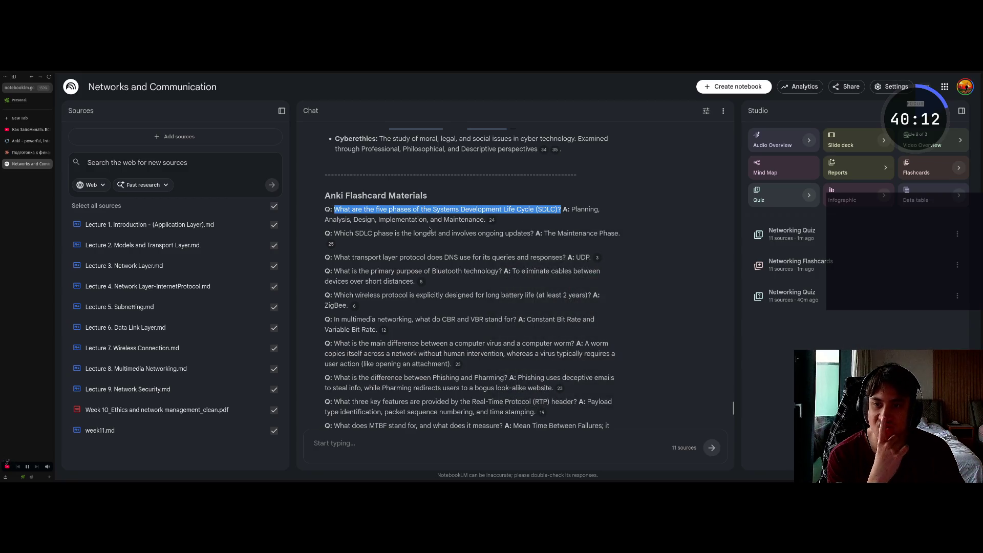
scroll(428, 229, down, 6)
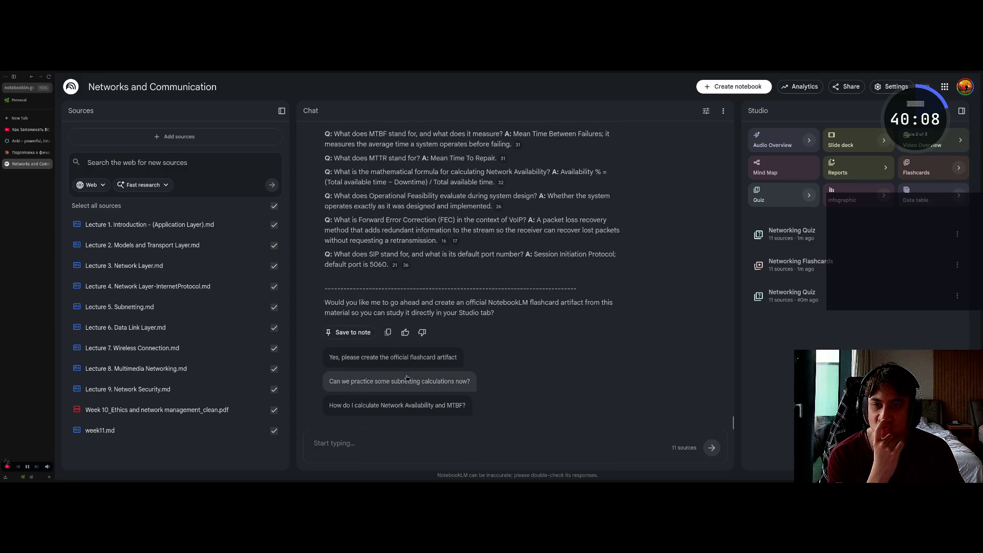
click(437, 358)
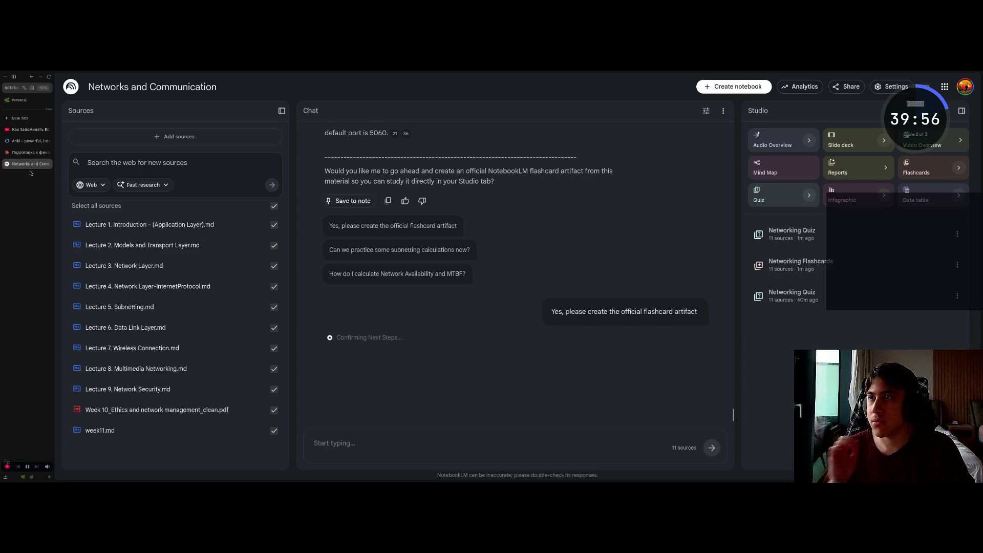
Go to the Anki 25.09 downloads and show the Linux launcher in the Downloads folder.
click(30, 141)
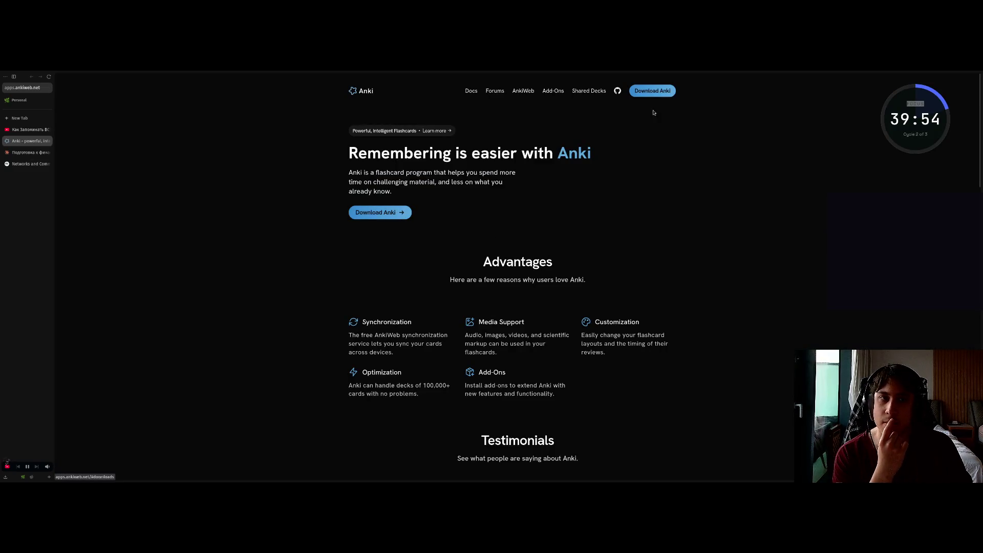
click(653, 91)
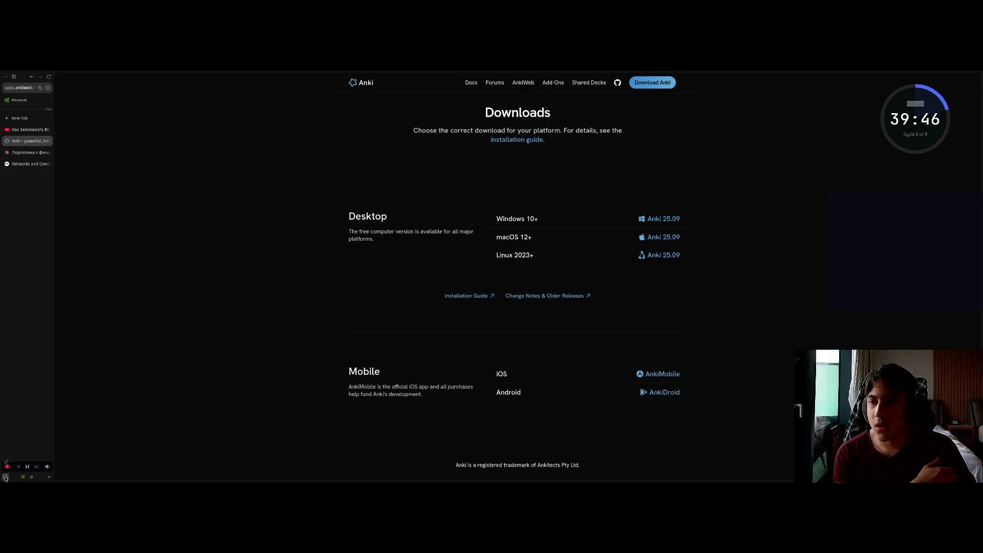
click(5, 476)
click(104, 399)
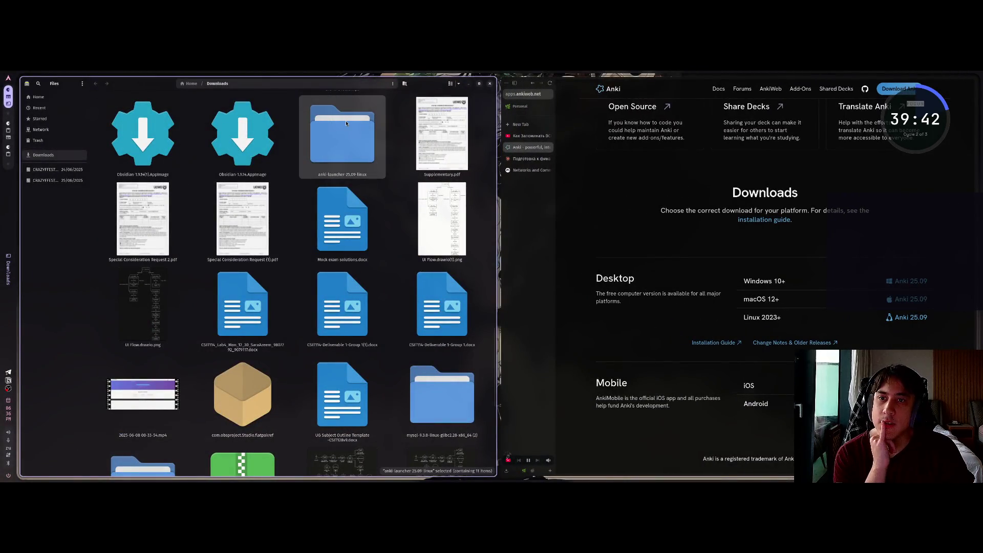
Open the anki-launcher folder, then start Claude Code in a terminal and ask it to download Anki.
double_click(346, 123)
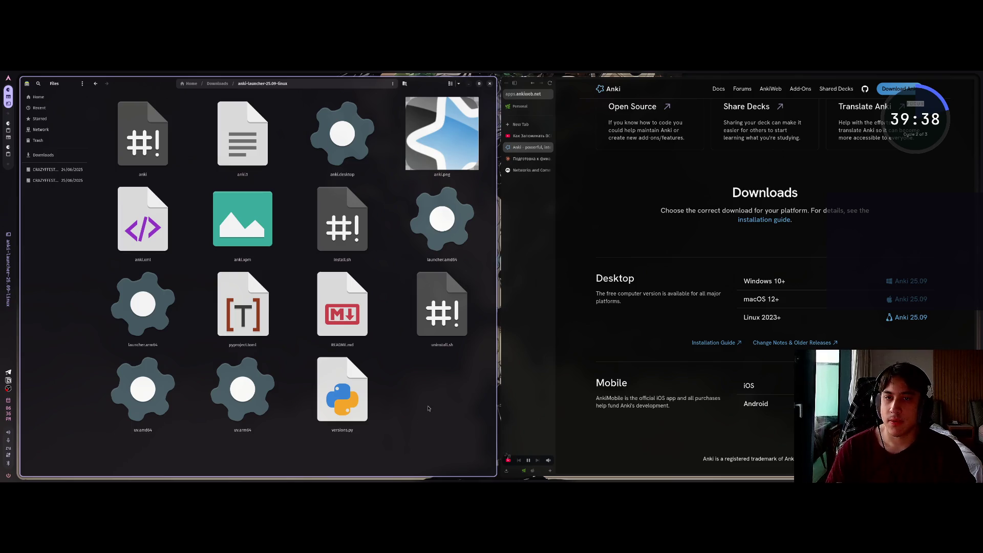
key(super+q)
key(super+Return)
text(cp)
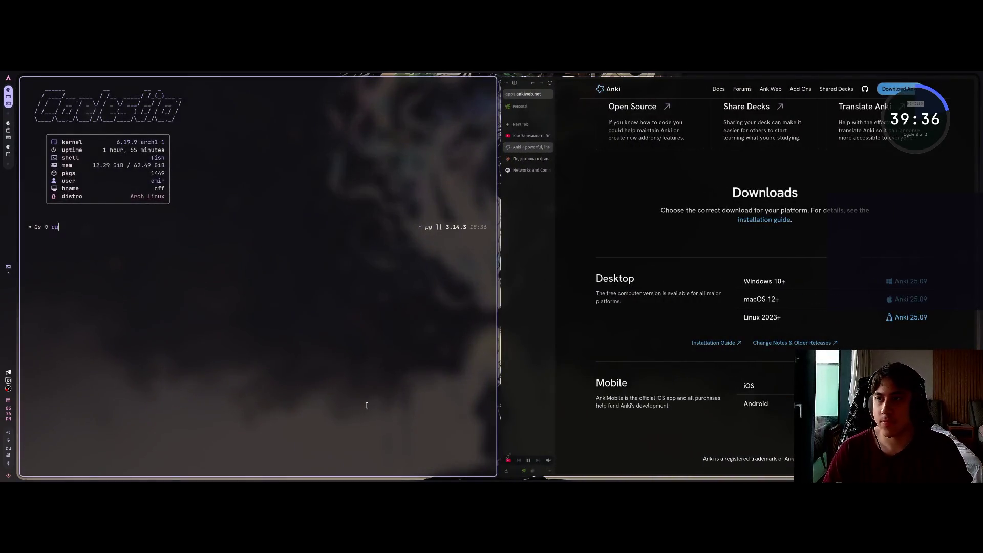
text(claude)
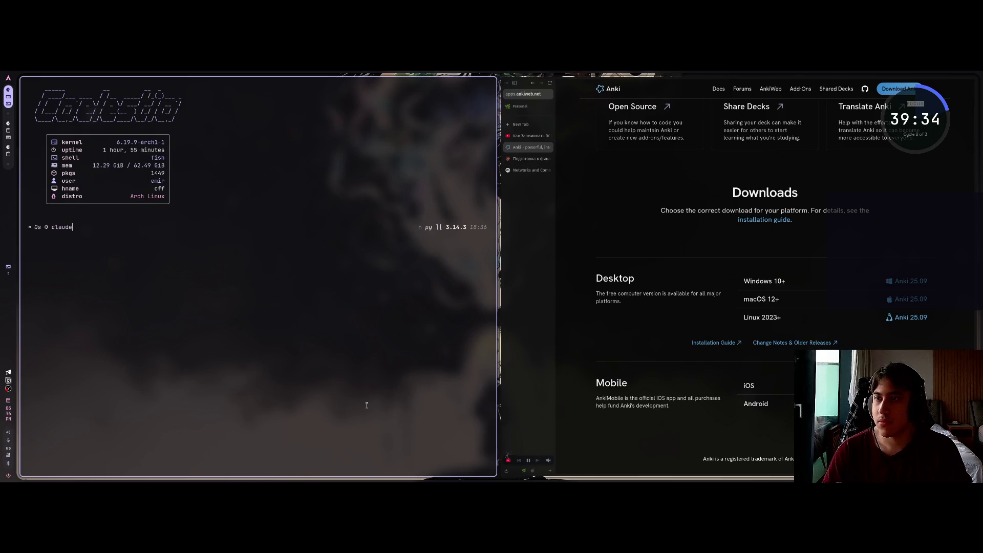
key(Return)
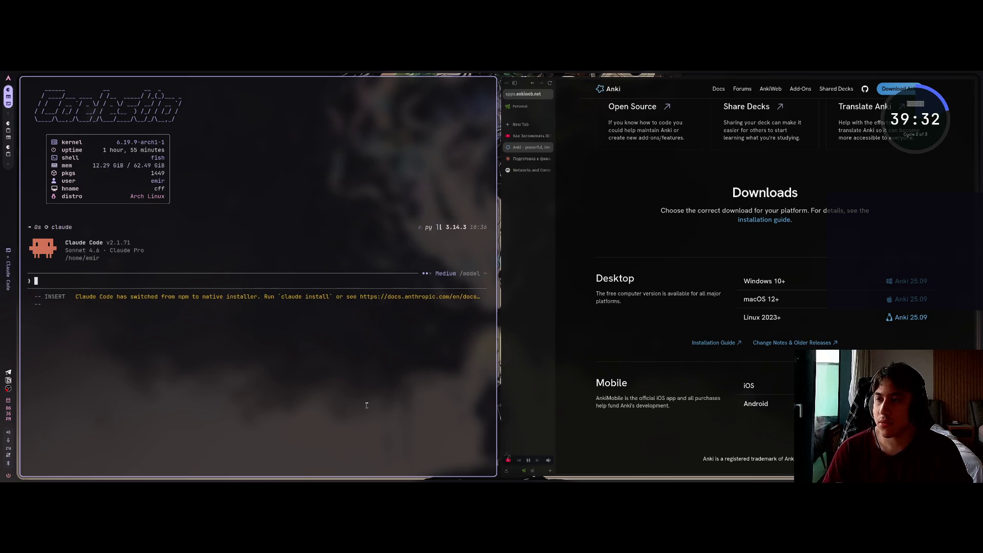
text(ck)
text(ki)
key(Return)
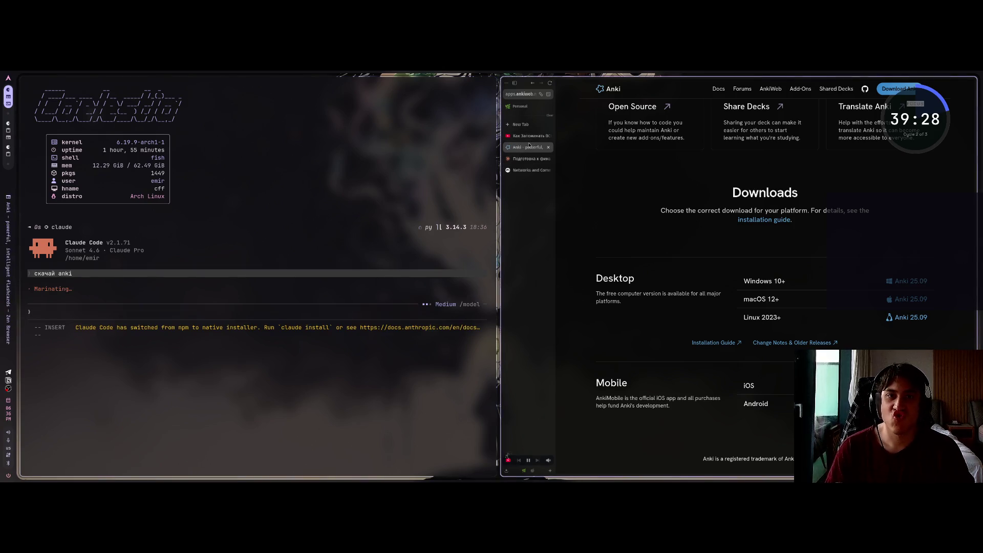
Check the Networks and Communication notebook and toggle the browser fullscreen and back.
click(528, 158)
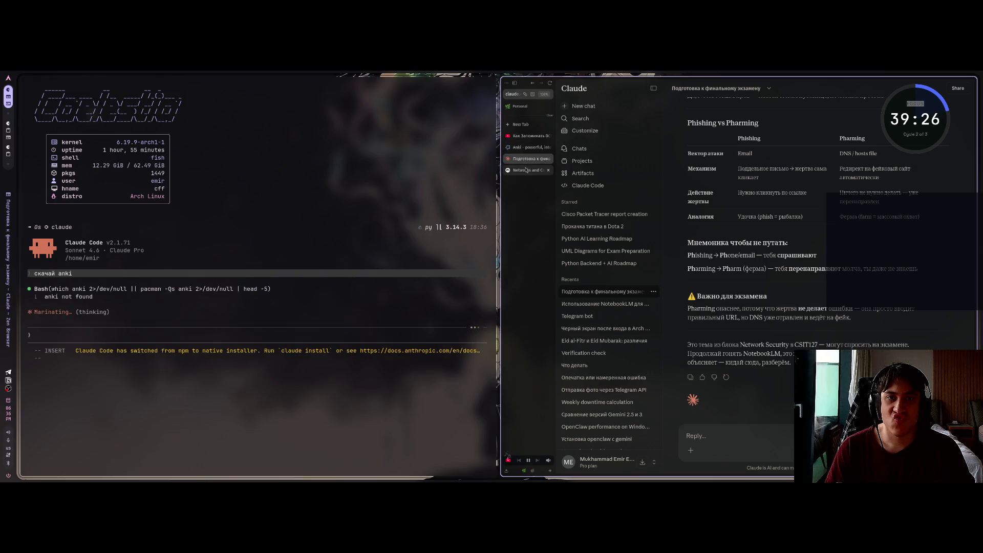
click(526, 169)
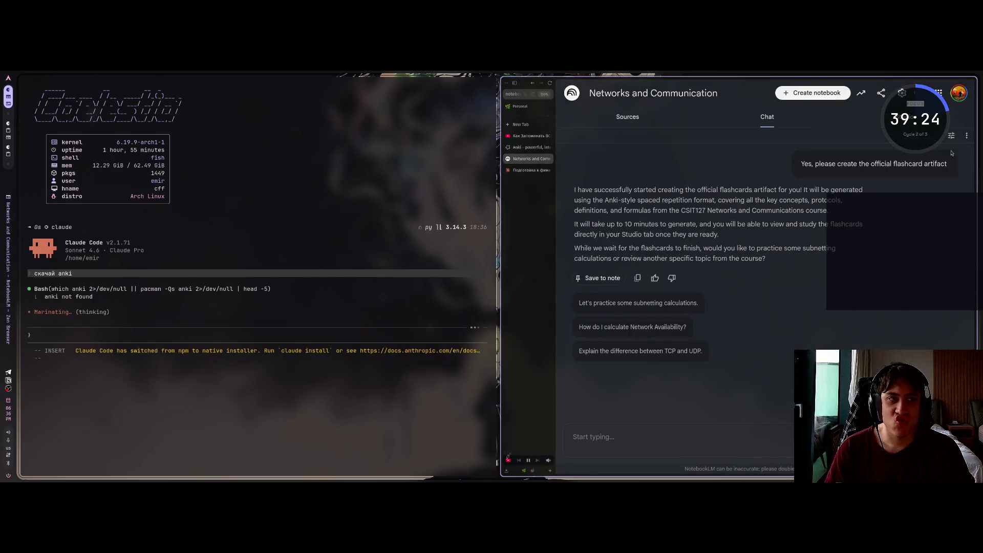
key(super+f)
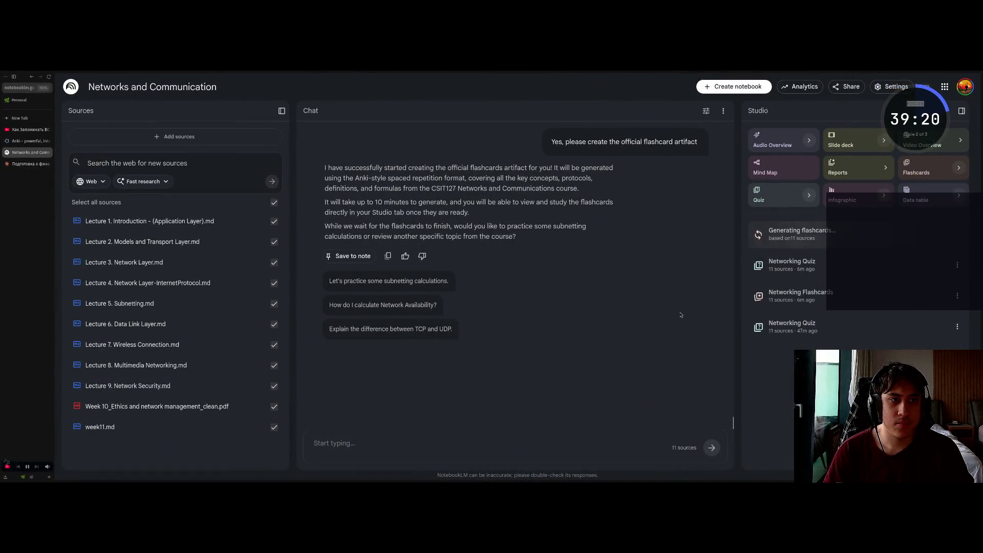
key(super+f)
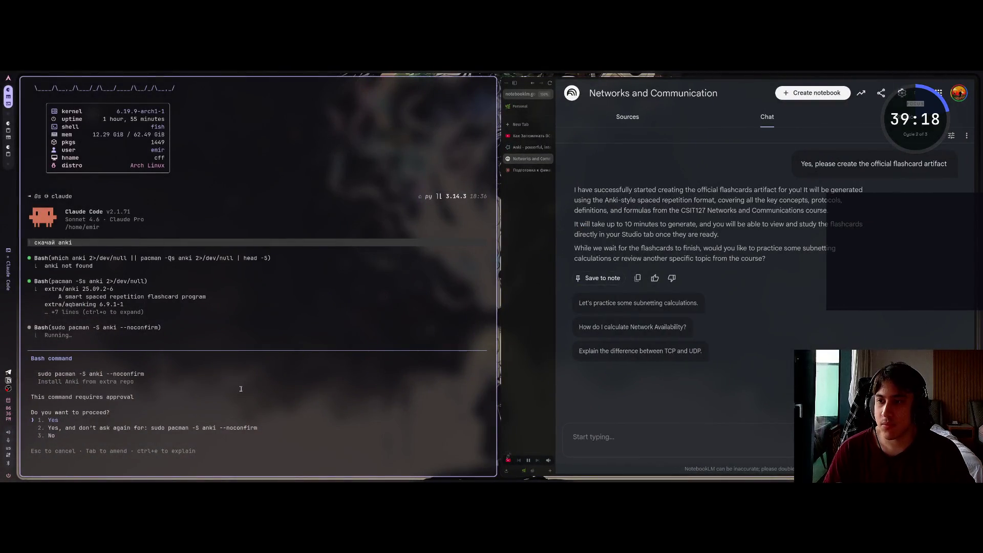
Approve Claude Code's install command, then copy its suggested 'sudo pacman -S anki' after the sudo error.
key(Return)
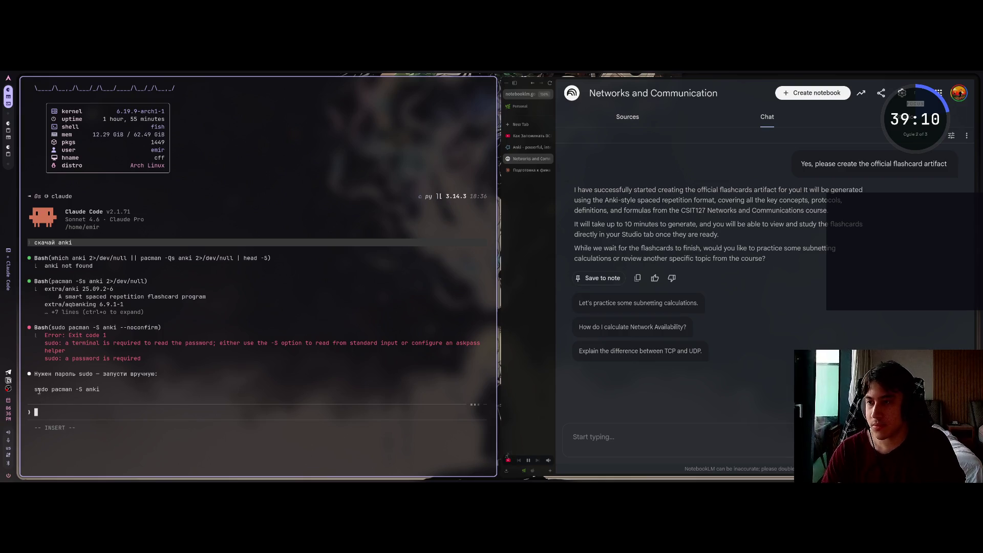
drag(34, 390, 134, 387)
key(shift+Return)
Run 'sudo pacman -S anki' in a new terminal pane and enter the password to install Anki.
key(super+Return)
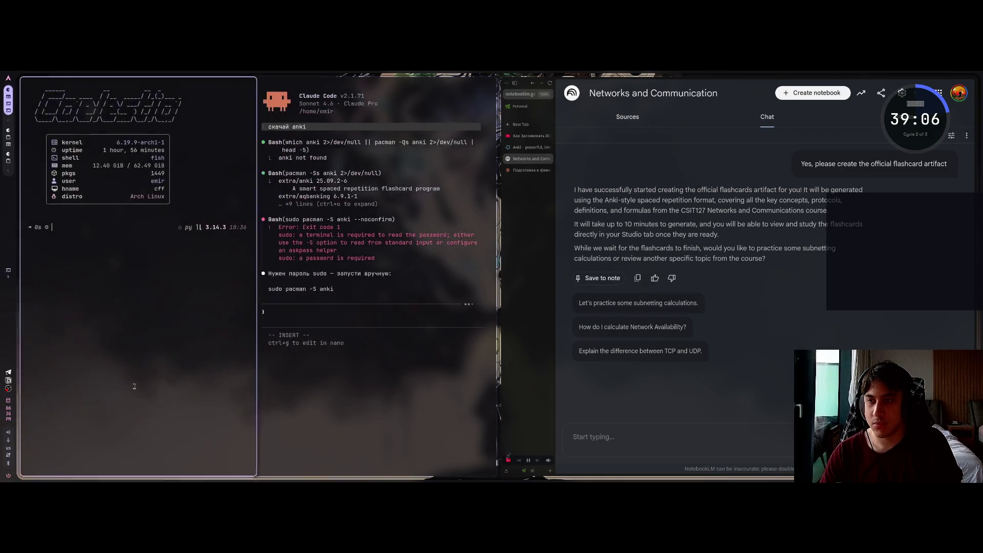
text(sudo pacman -S anki)
key(Return)
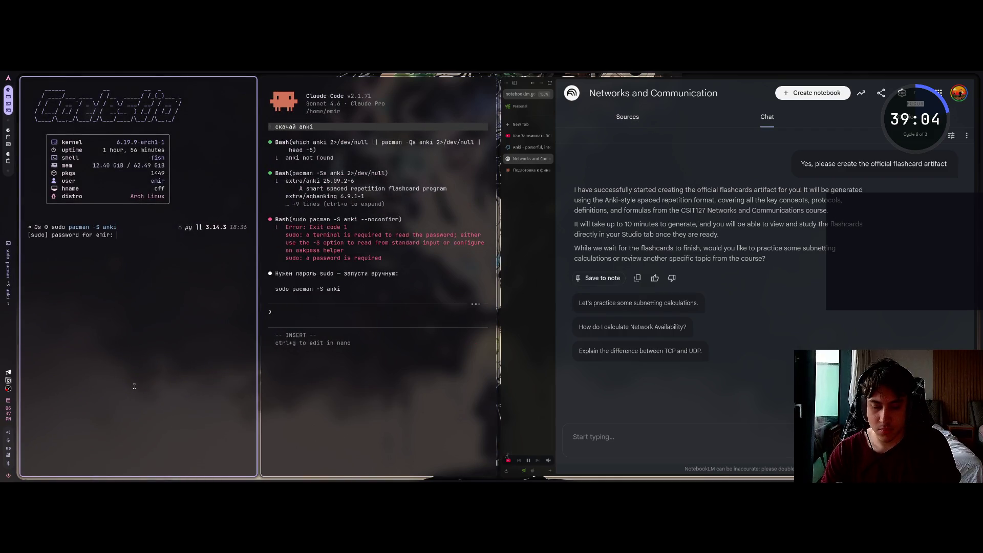
key(Return)
key(Return)
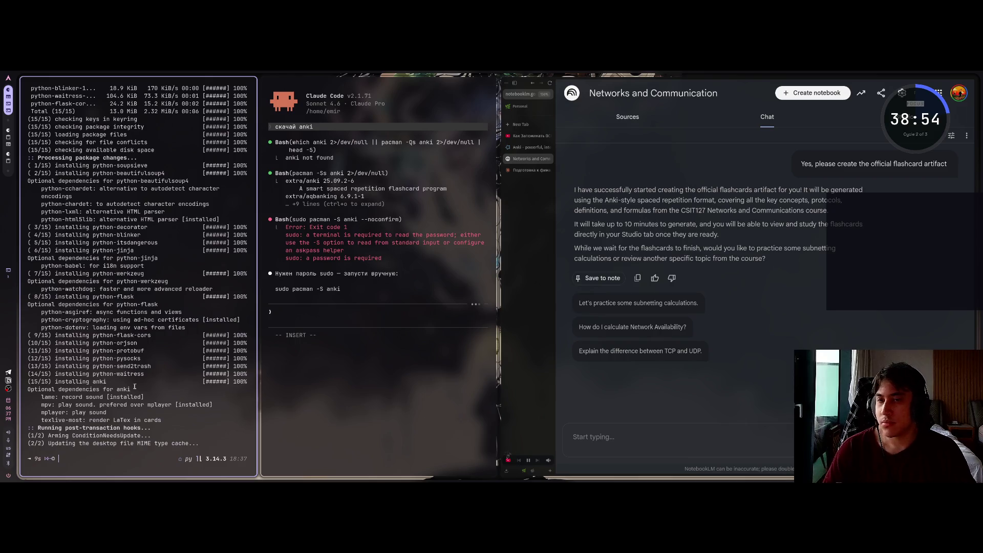
key(super+space)
Launch Anki and set its interface language to English (United States).
text(anki)
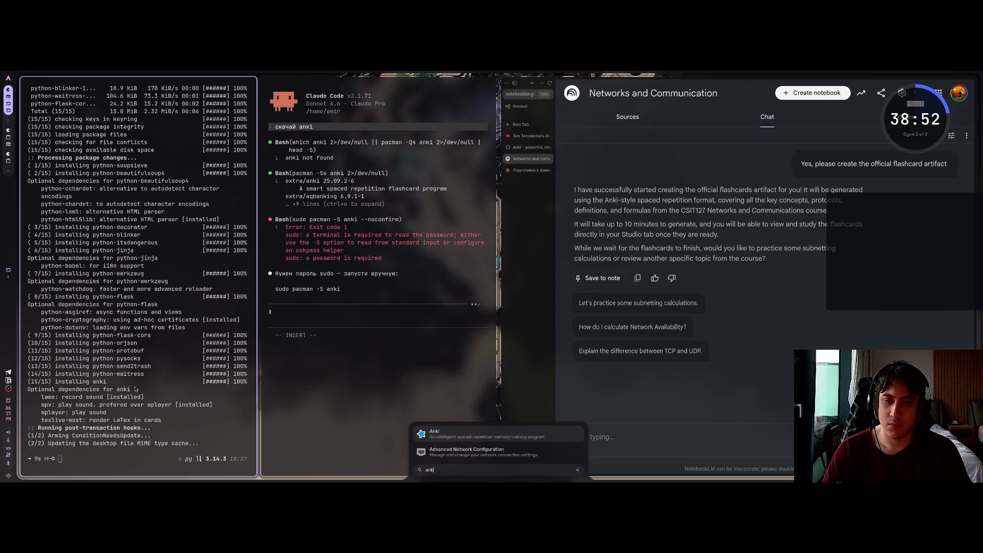
key(Return)
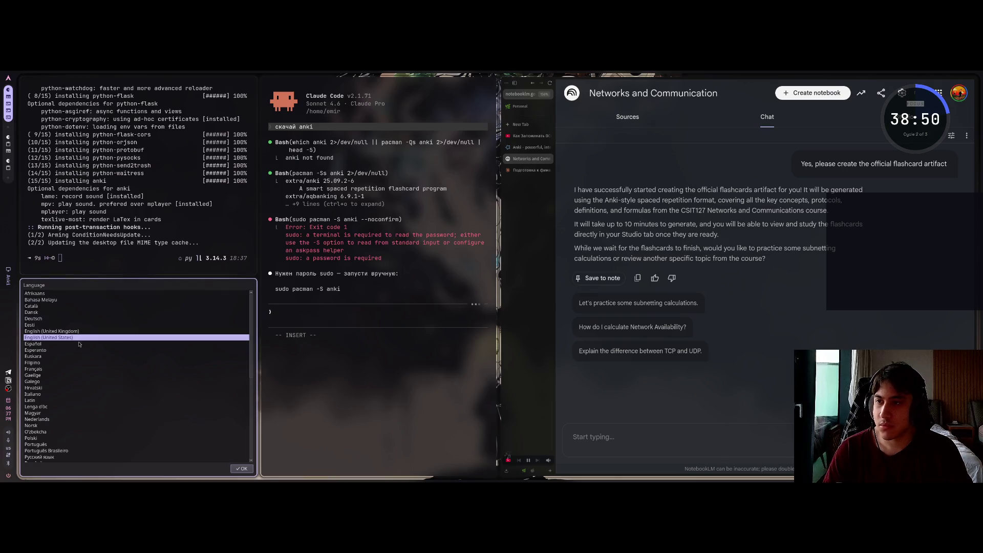
click(247, 467)
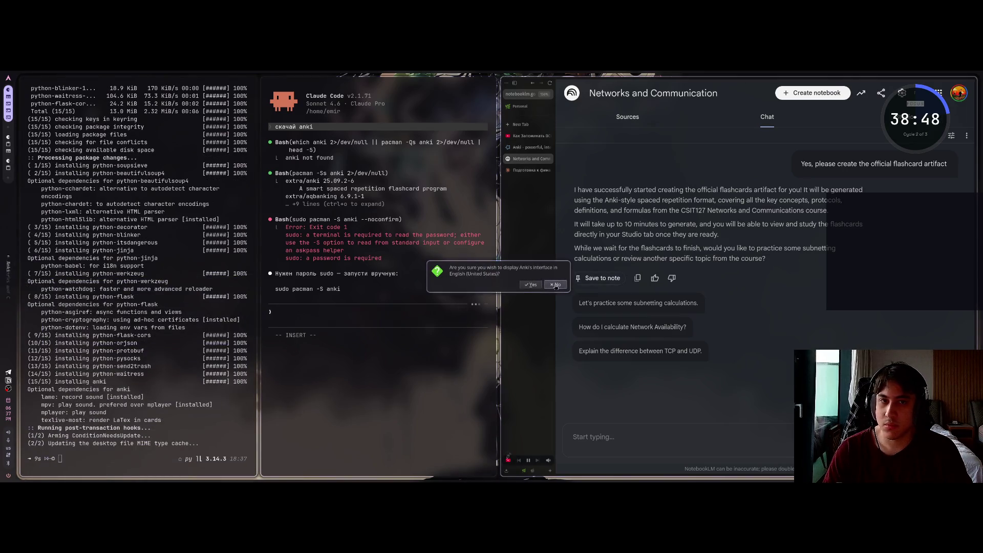
click(522, 286)
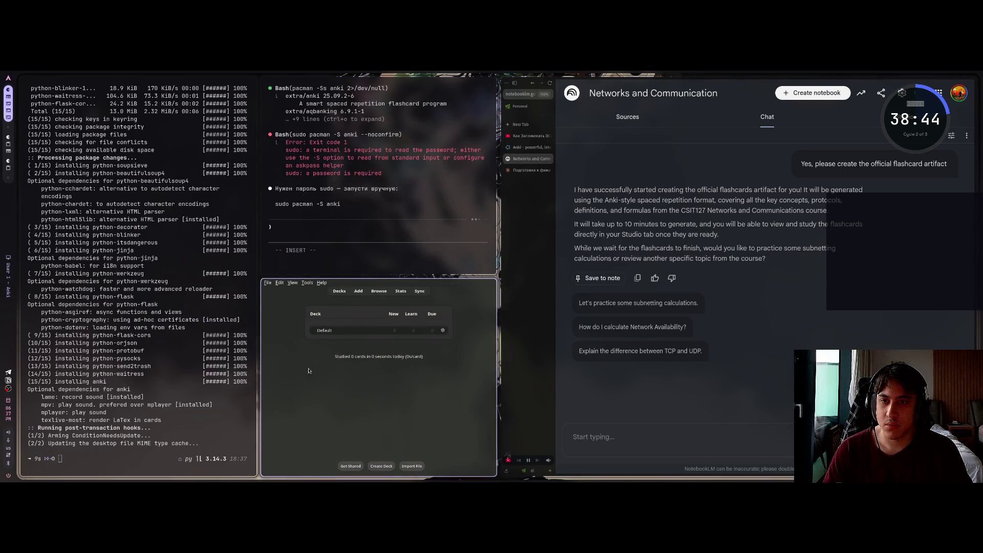
click(268, 283)
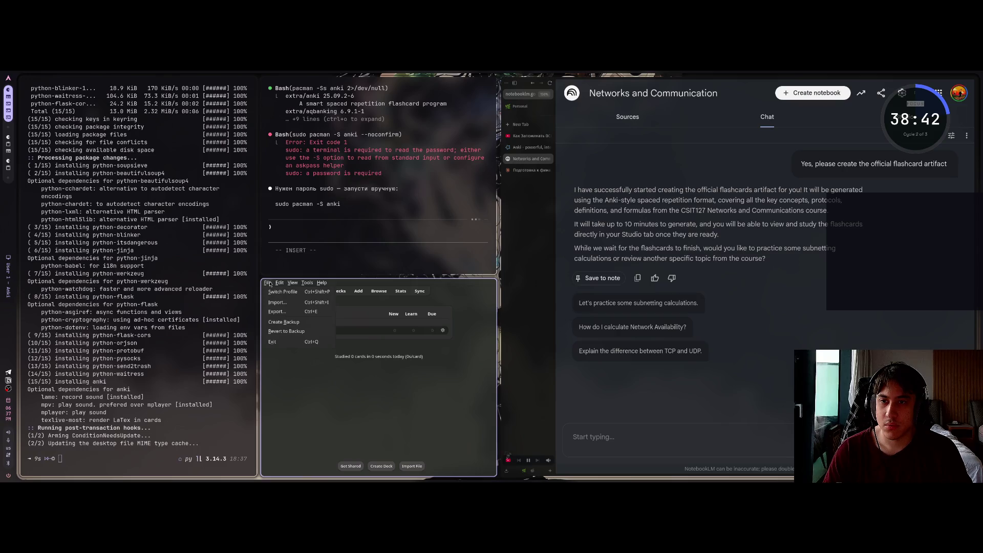
click(379, 364)
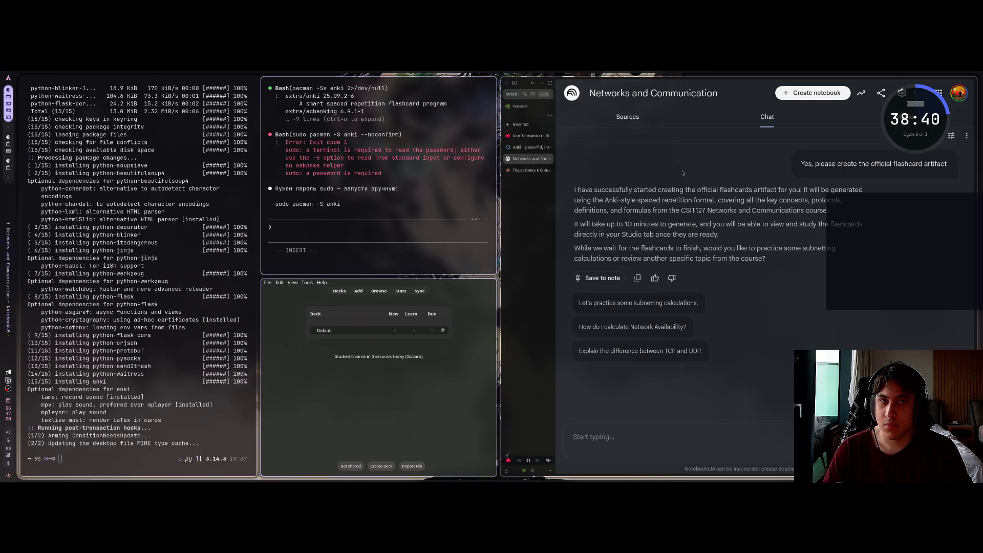
Put the YouTube tutorial in fullscreen and seek with the arrow keys to its Anki import section.
click(531, 148)
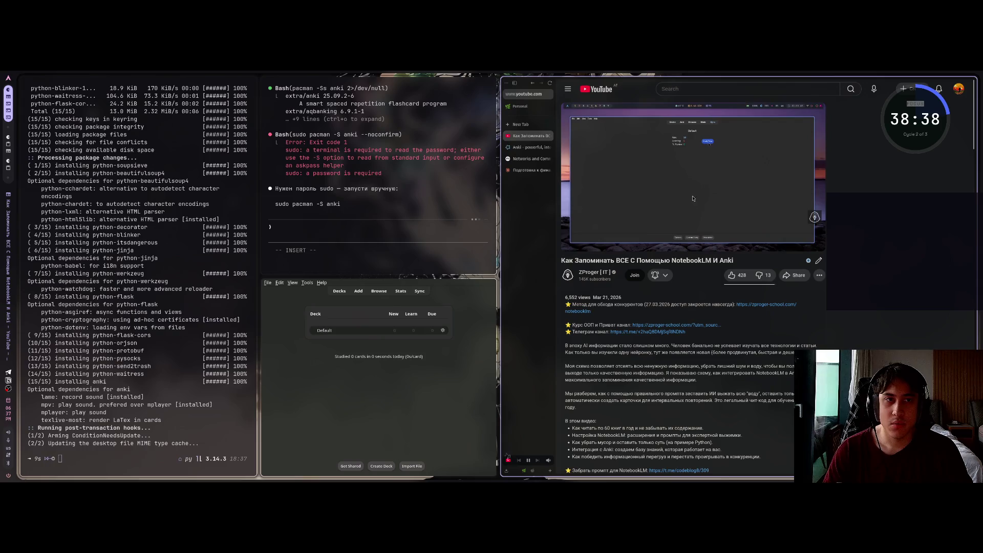
double_click(574, 183)
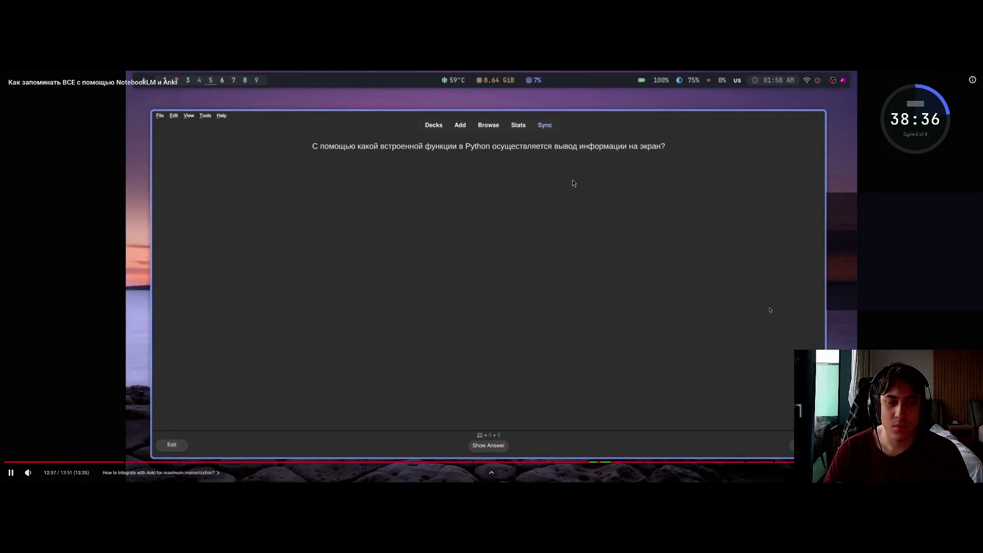
key(Left)
key(Left)
key(Left)
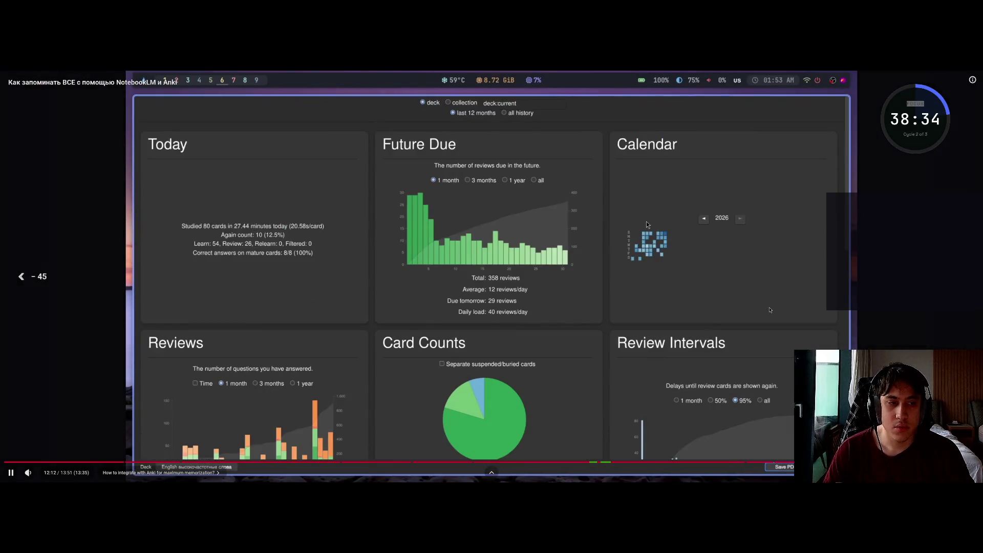
key(Left)
key(Left)
key(Left)
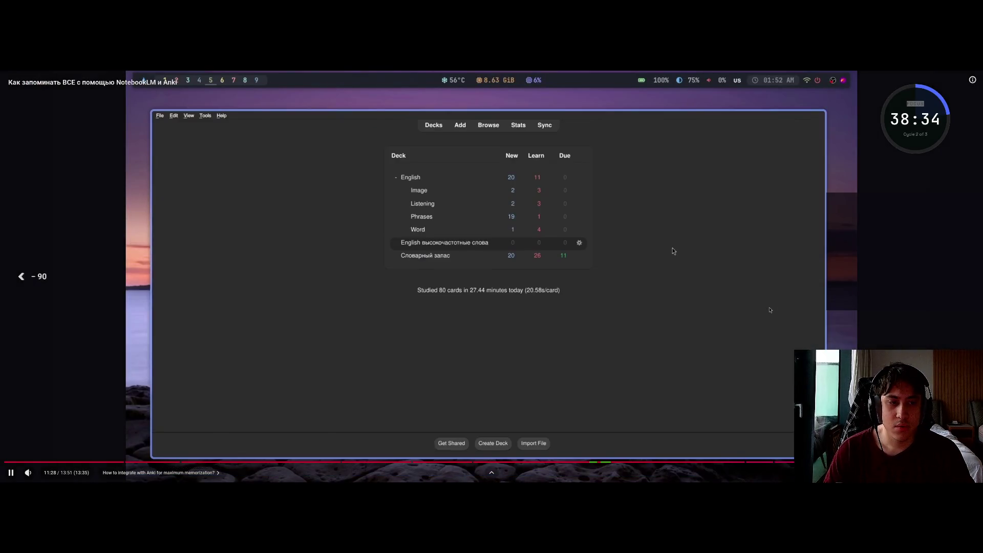
key(Right)
key(Left)
key(Left)
key(Left)
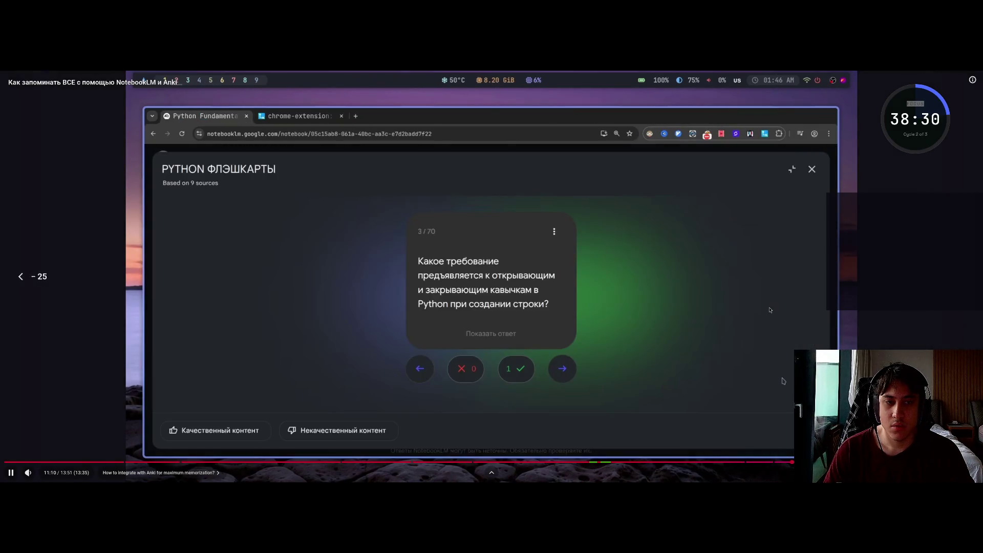
key(Right)
key(Right)
key(Right)
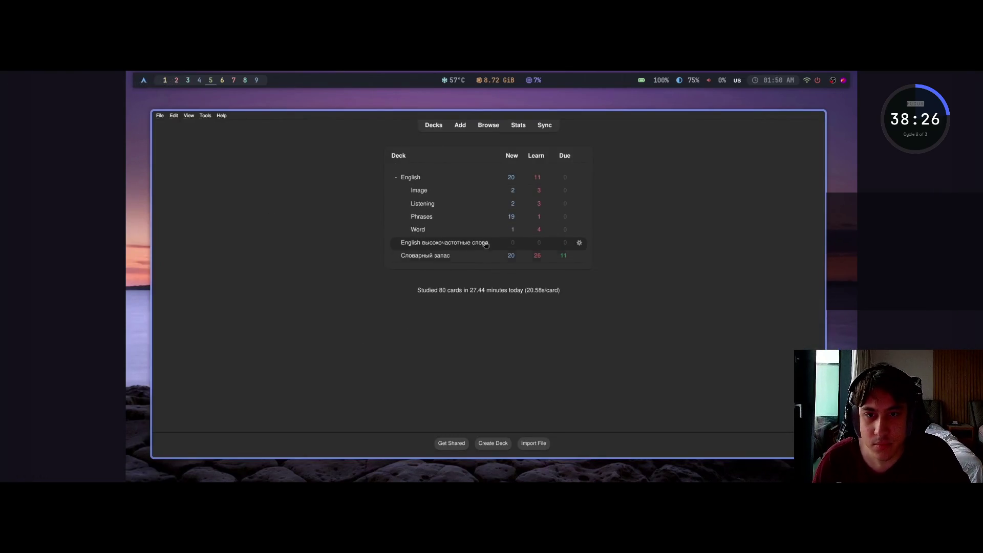
key(Right)
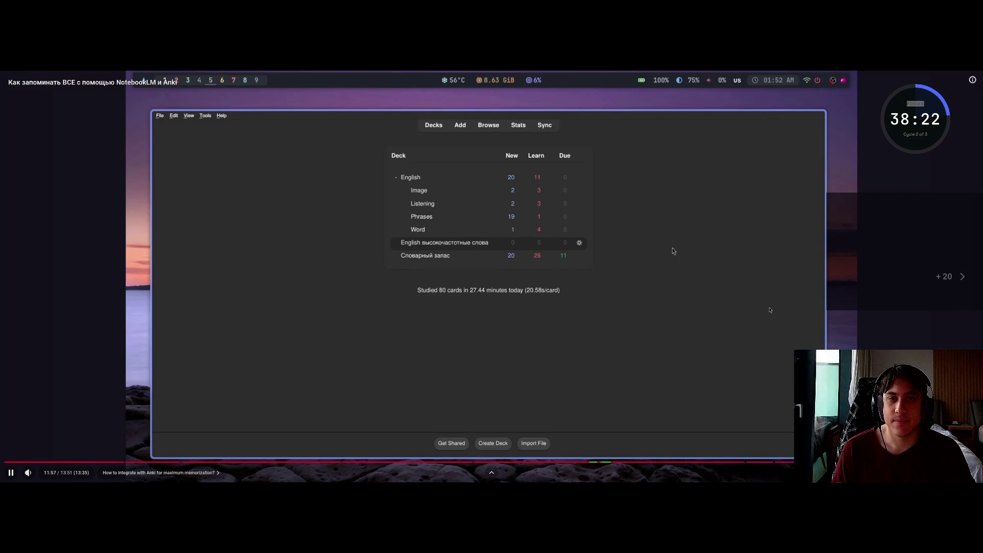
key(Right)
key(Right)
key(Right)
key(Left)
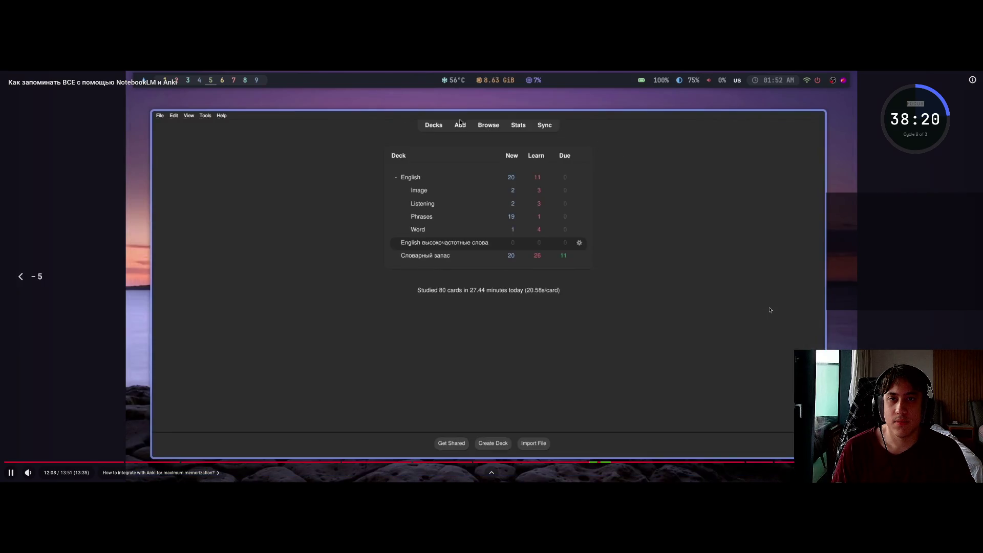
key(Right)
key(Right)
key(Right)
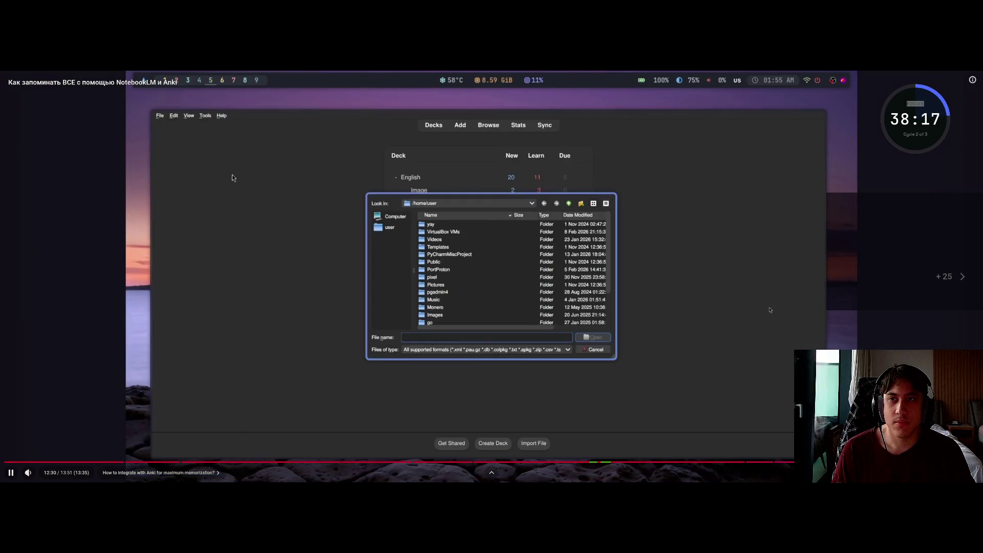
key(Left)
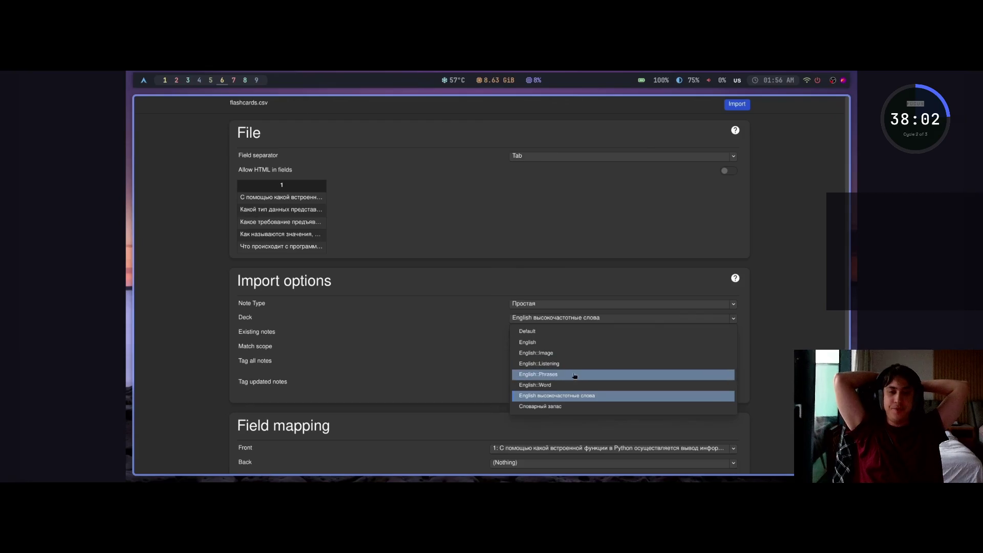
Watch the tutorial's CSV import of 70 notes into Anki, then leave fullscreen.
click(570, 332)
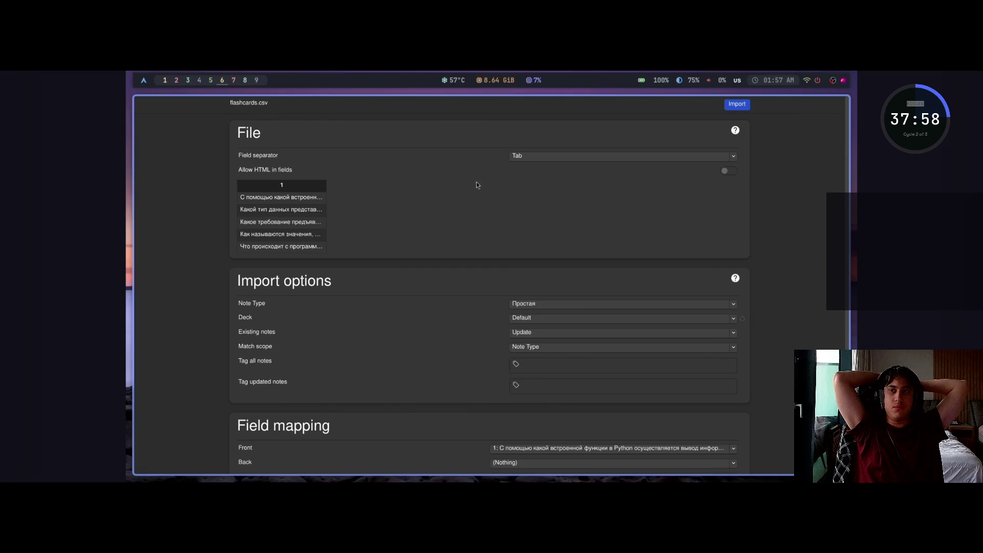
click(538, 154)
click(533, 204)
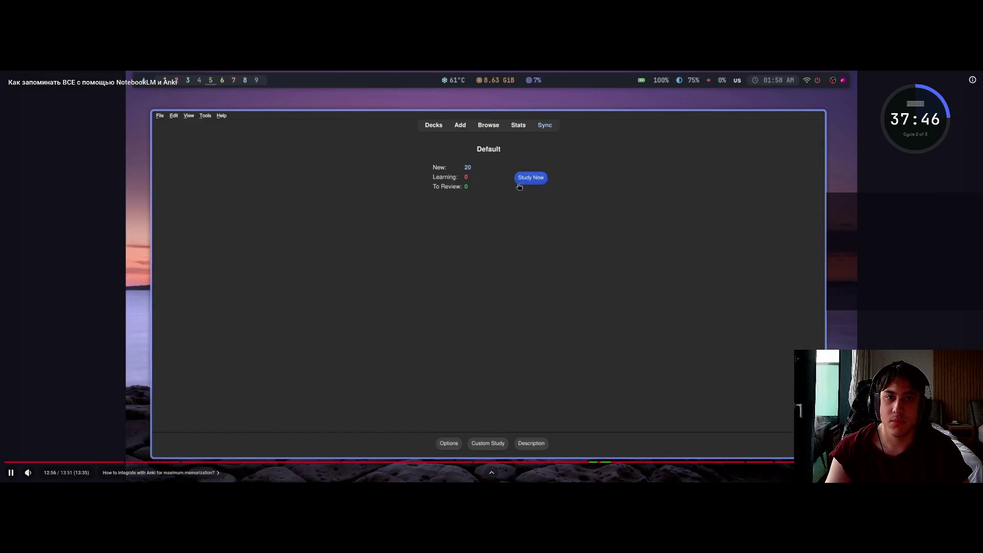
key(Escape)
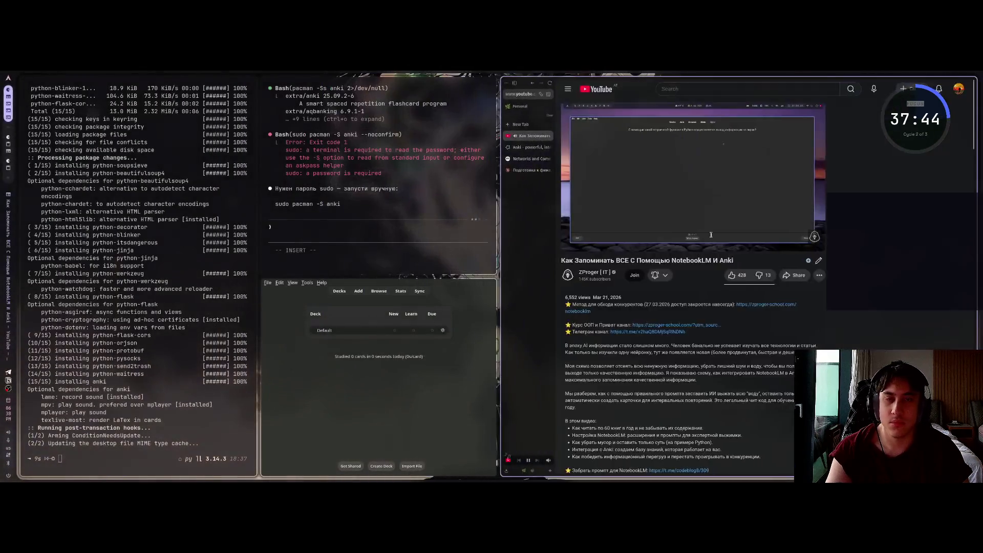
Pause the tutorial and open NotebookLM's Networking Flashcards set fullscreen, flipping its first card.
click(671, 182)
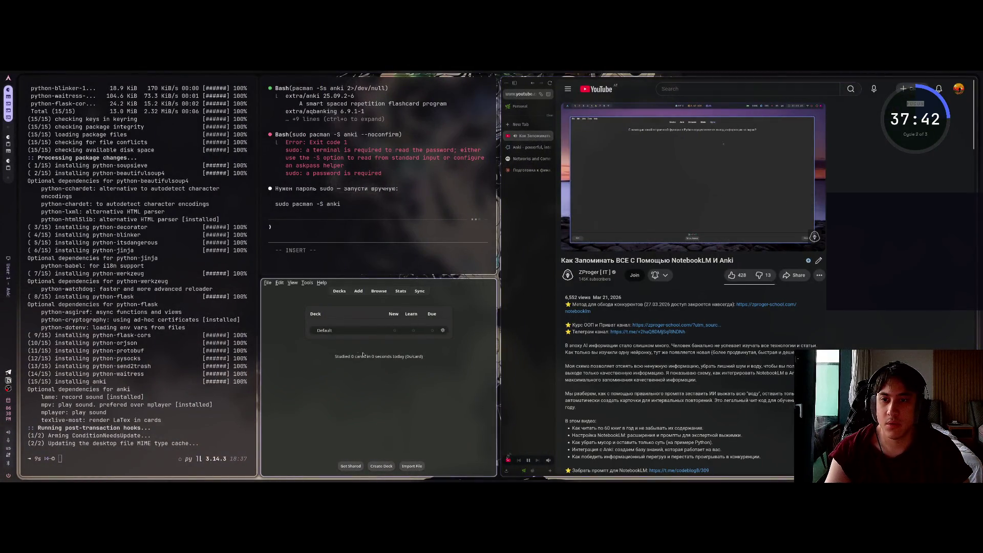
click(268, 283)
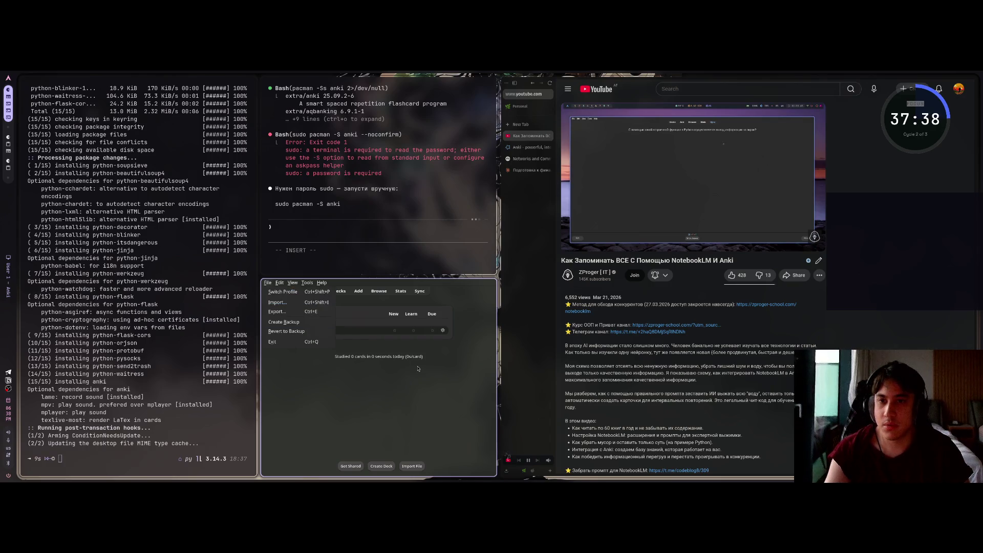
click(531, 159)
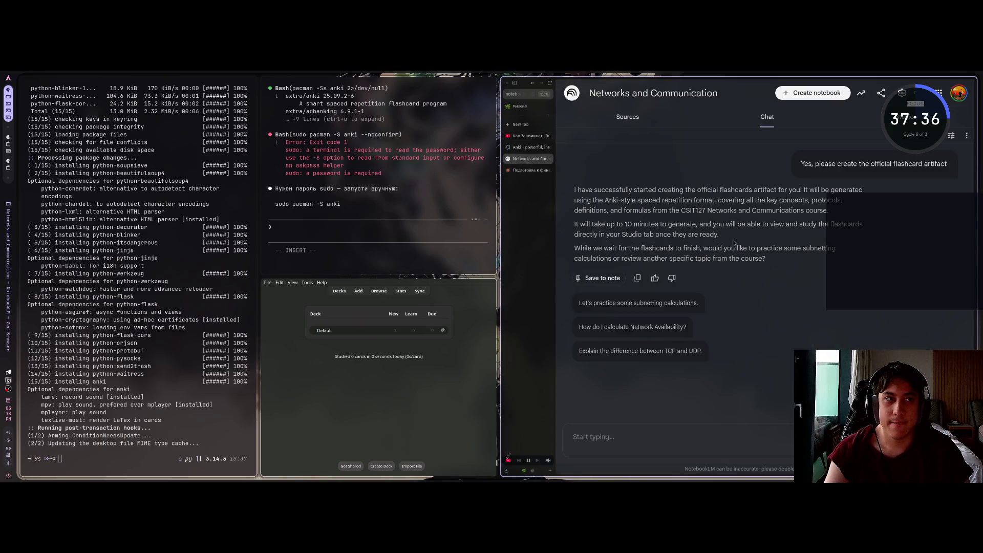
key(super+f)
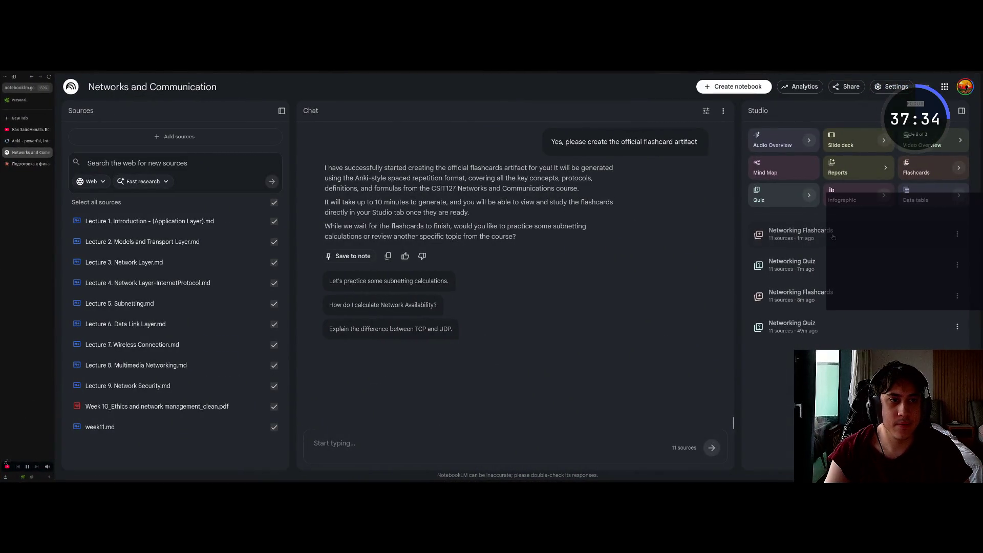
click(833, 236)
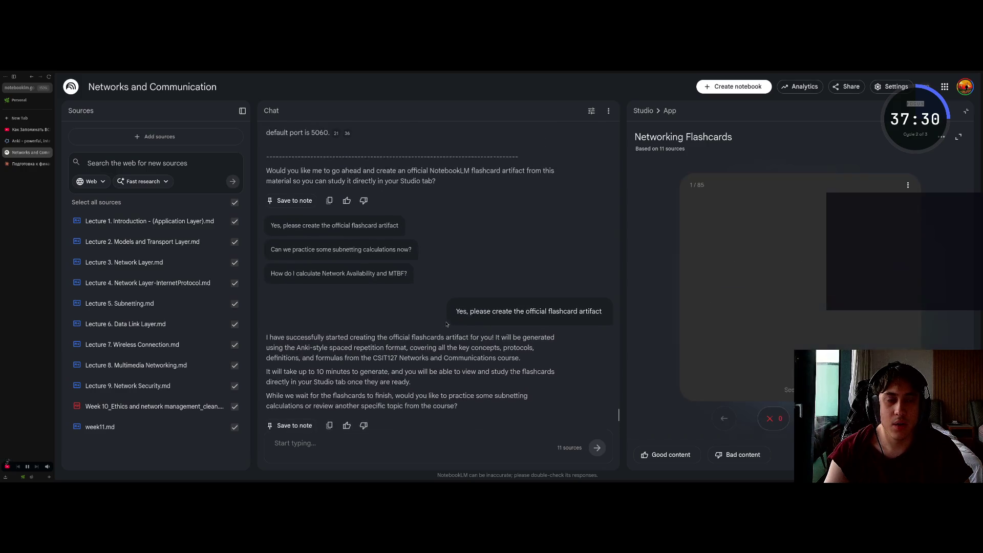
click(770, 271)
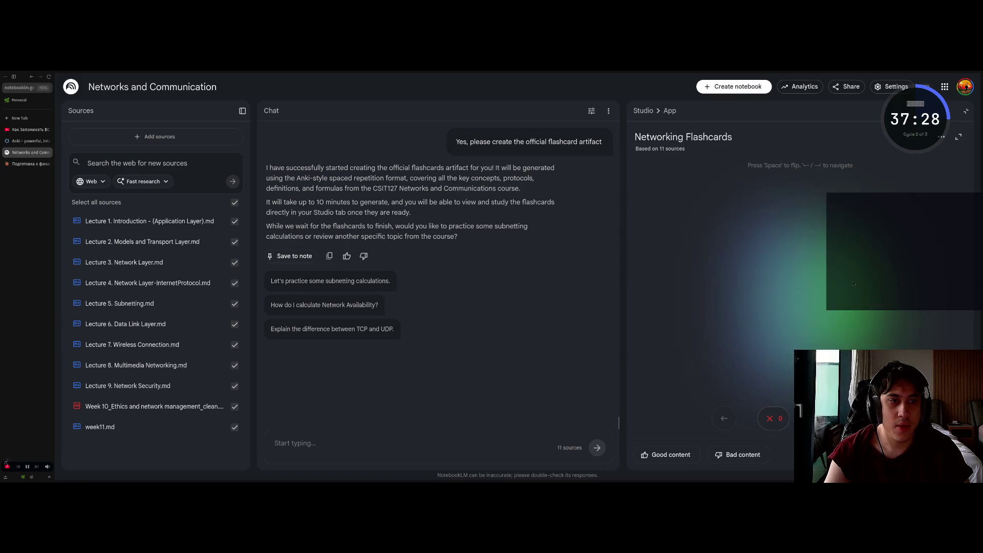
click(769, 275)
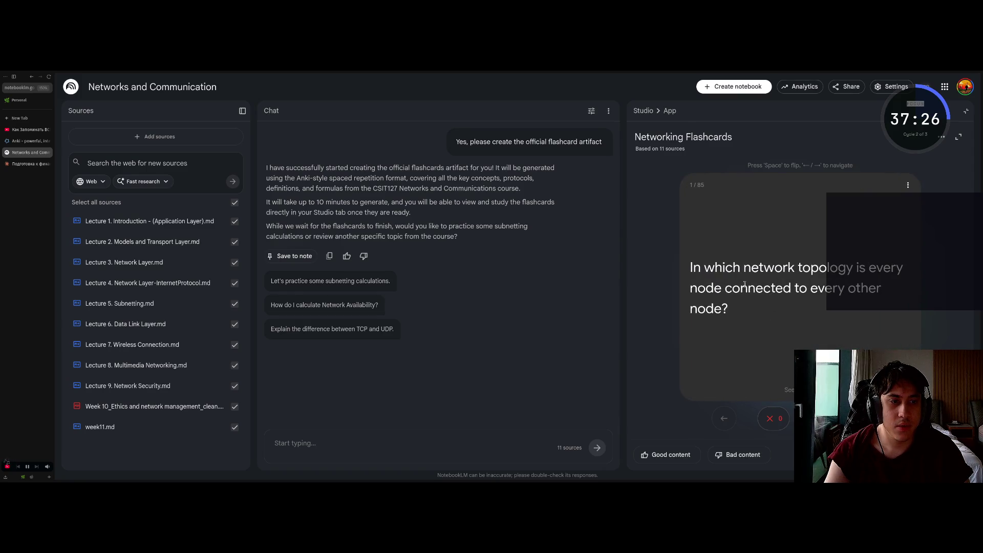
Download the 85-card set as flashcards.csv, confirm the download, and restore the tiled layout.
click(908, 185)
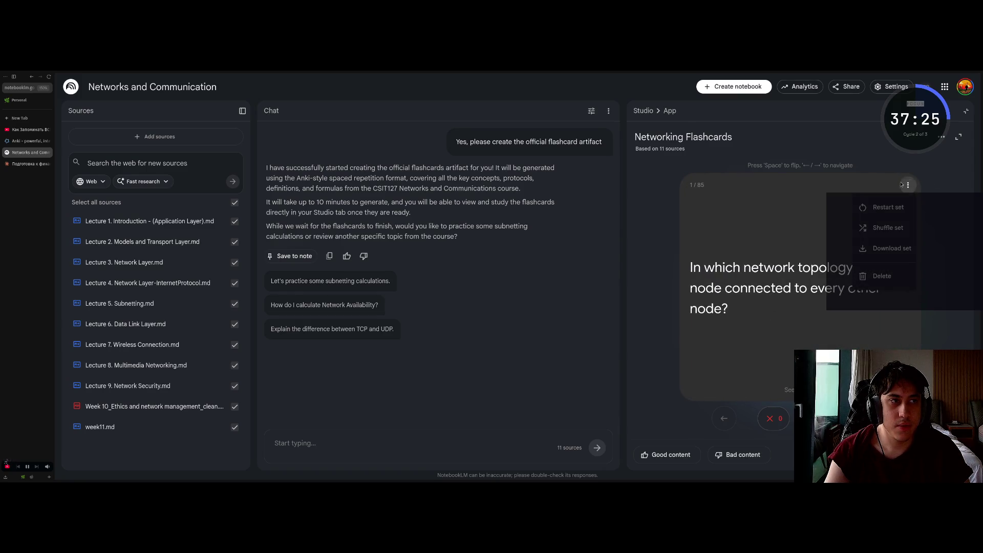
click(894, 255)
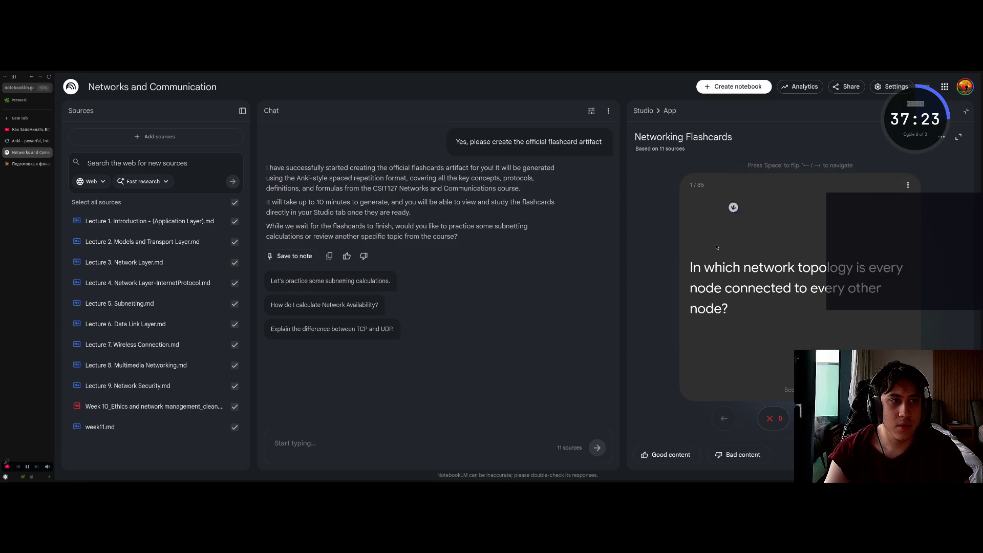
click(696, 185)
click(697, 185)
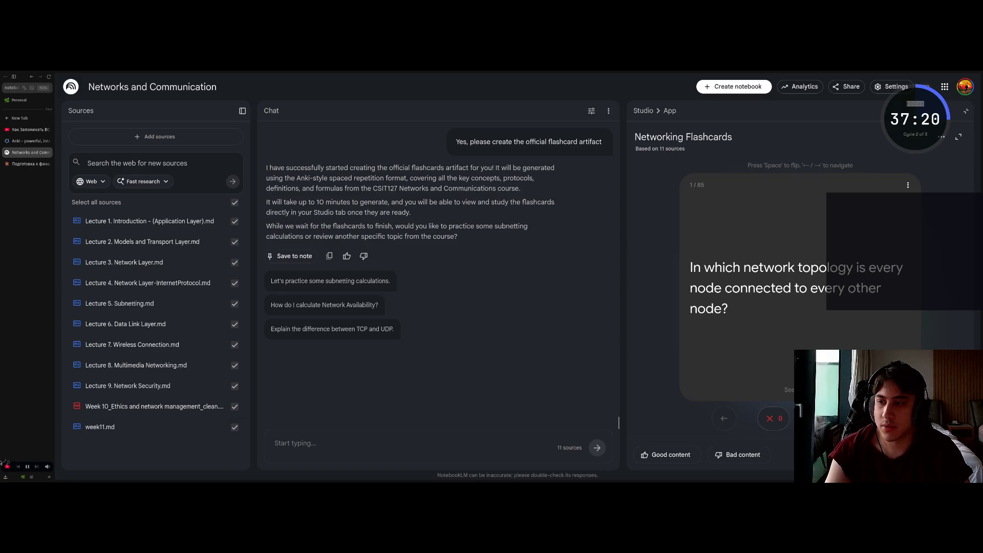
click(5, 476)
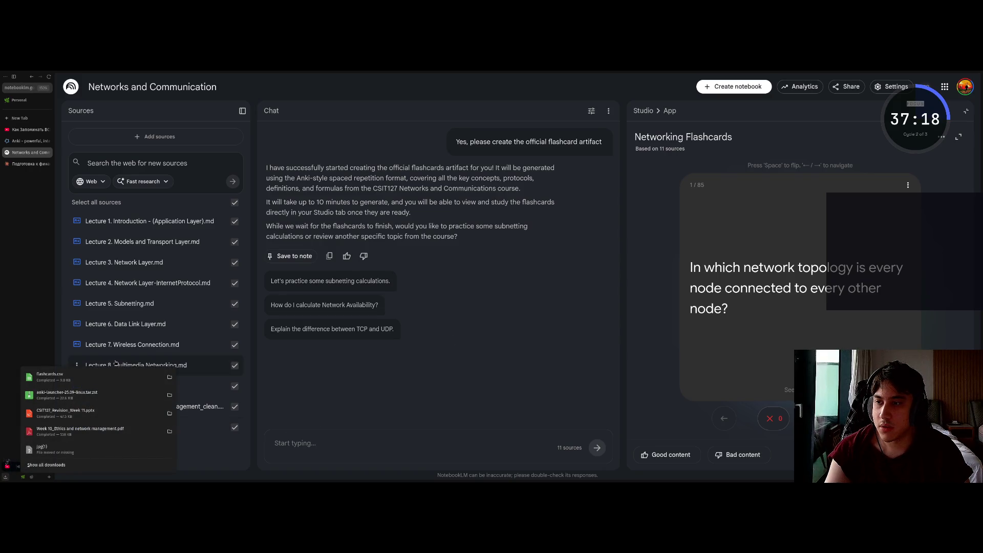
key(Escape)
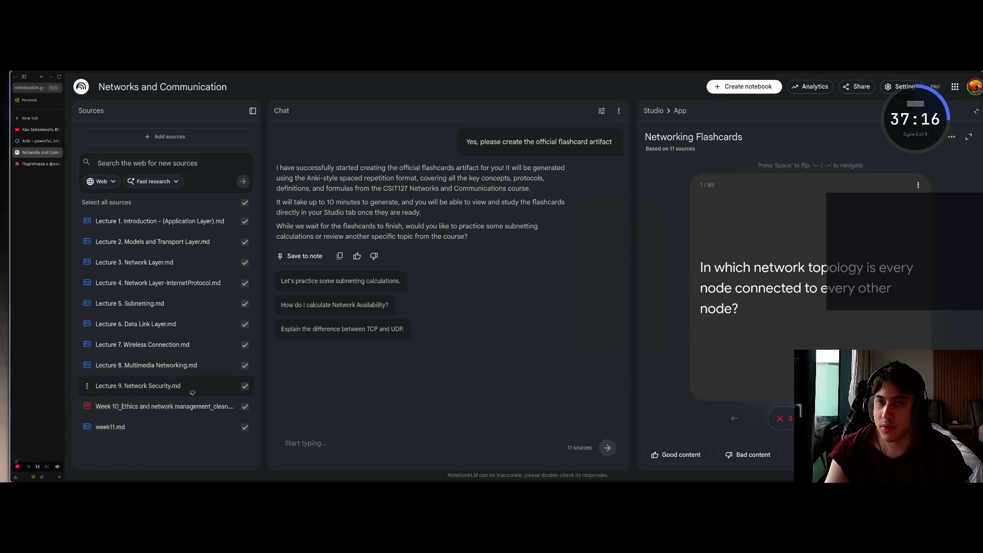
key(super+f)
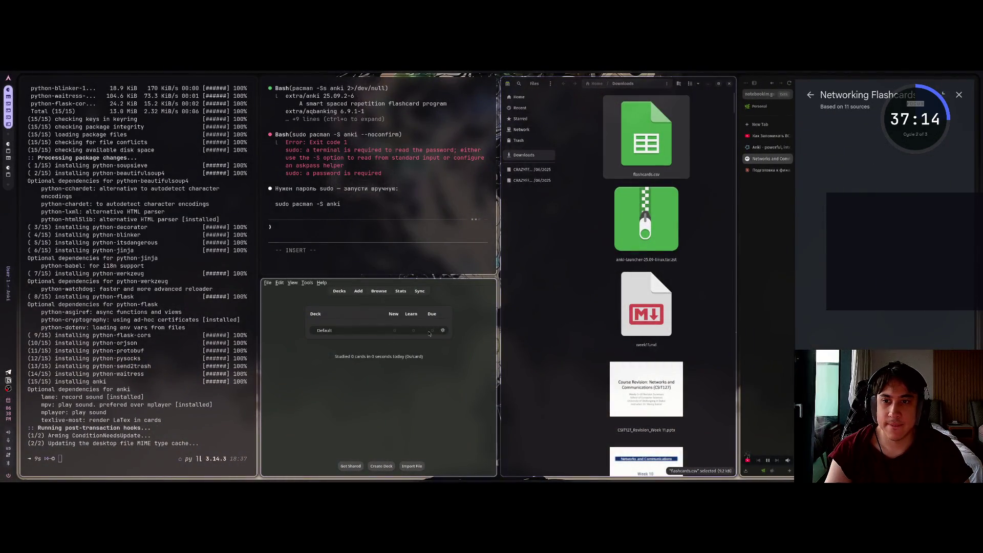
Start an Anki import and choose flashcards.csv from the Downloads folder.
click(267, 283)
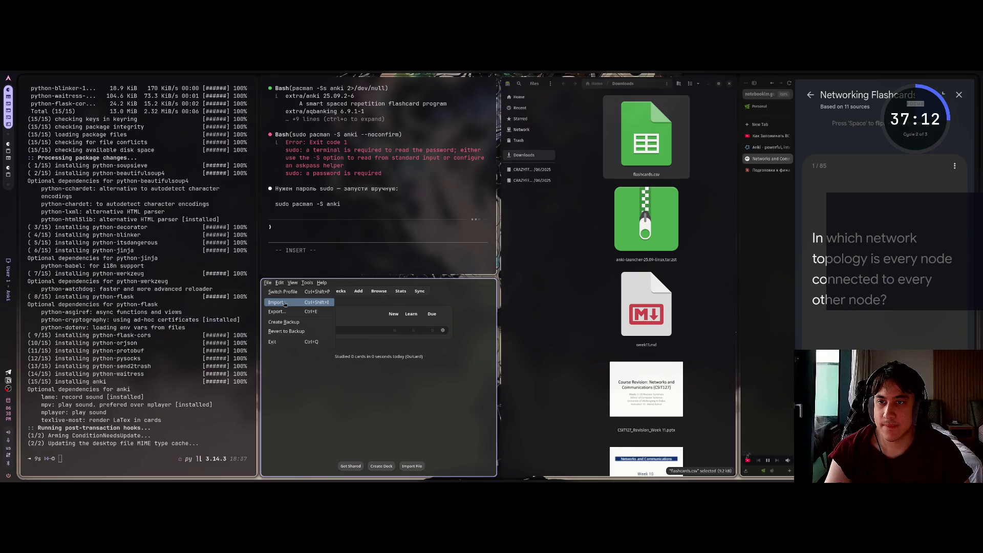
click(285, 304)
click(457, 242)
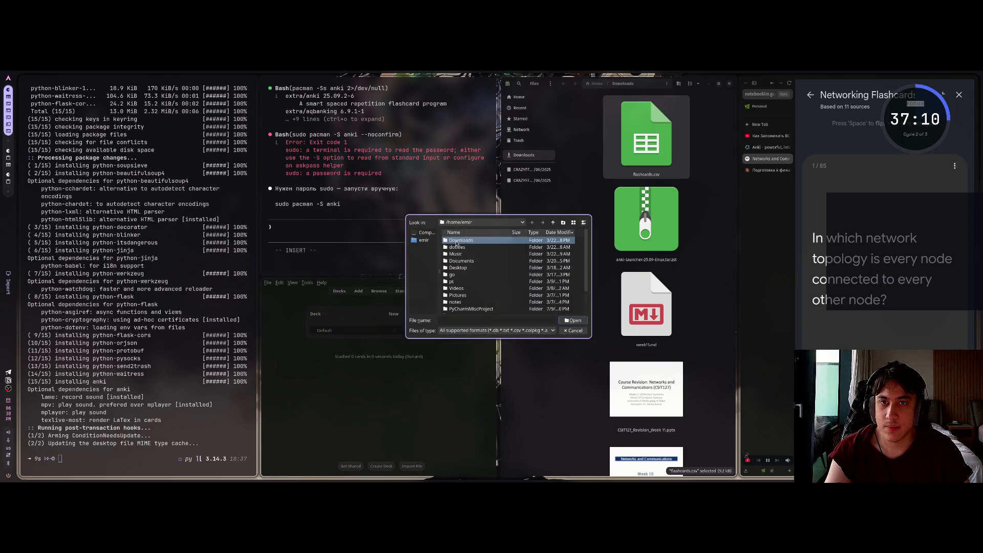
double_click(457, 242)
key(Return)
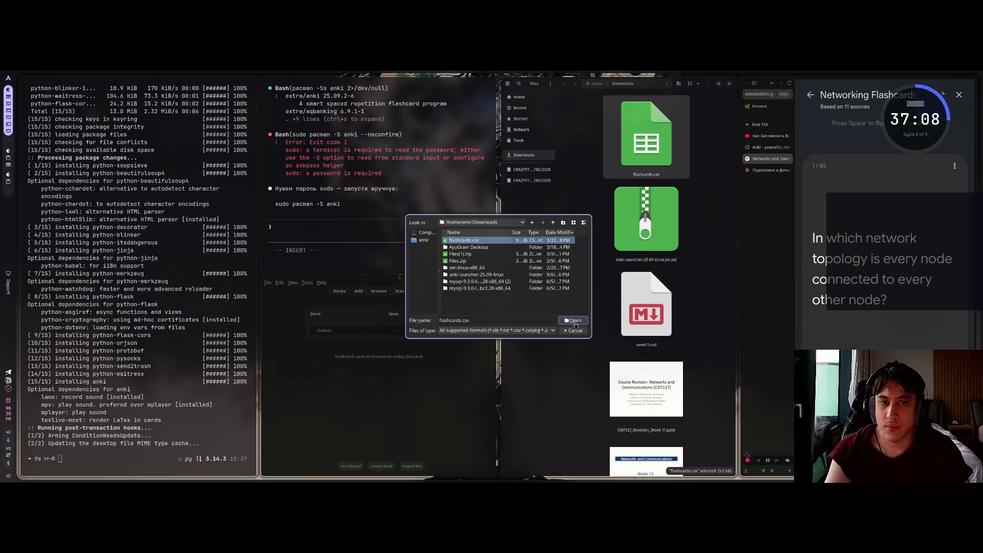
Set the field separator to Comma and import the 85 cards into the Default deck.
click(513, 205)
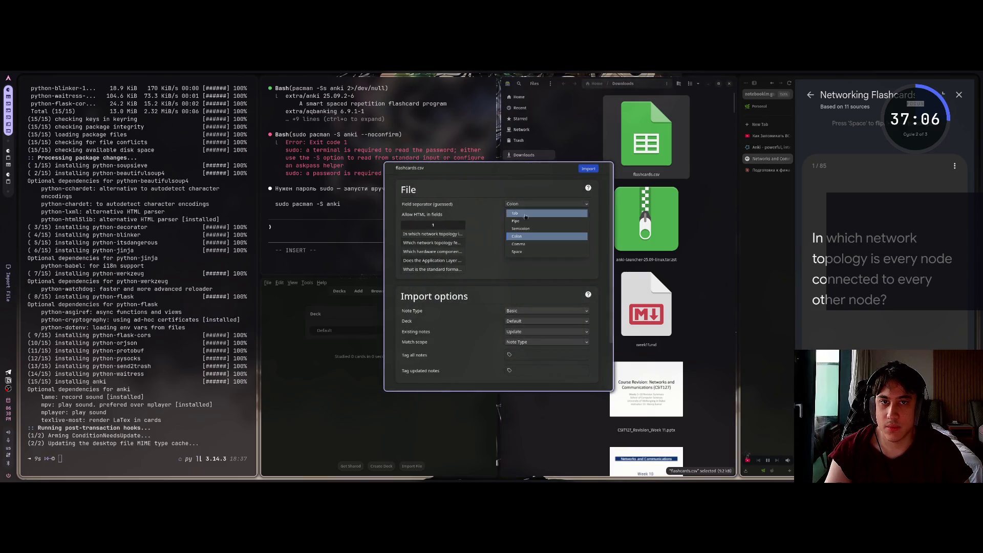
click(532, 247)
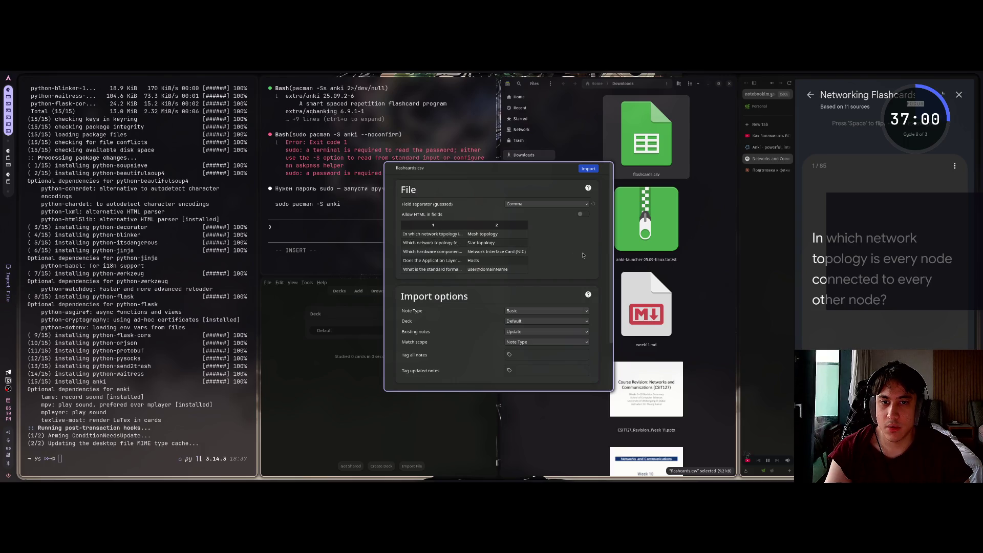
scroll(435, 305, down, 2)
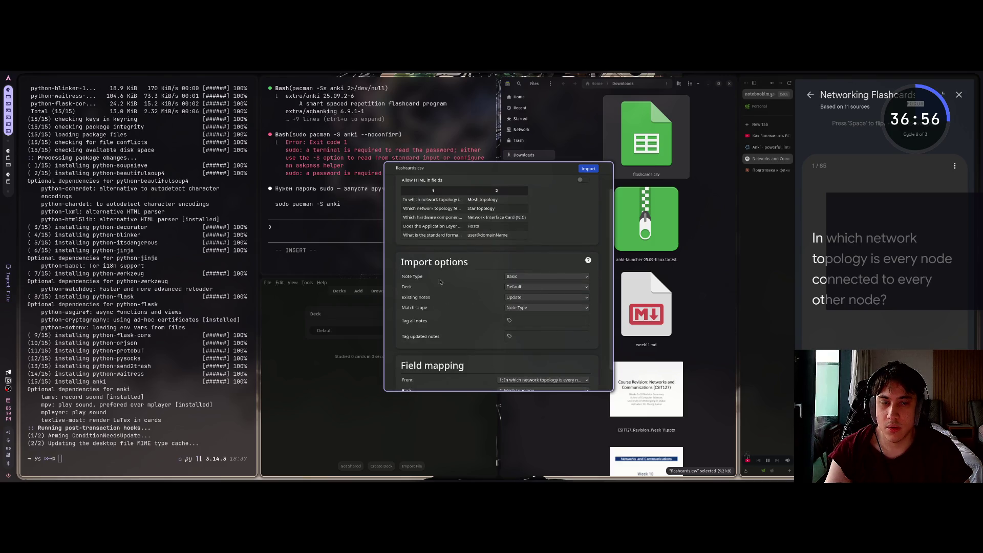
scroll(449, 277, down, 1)
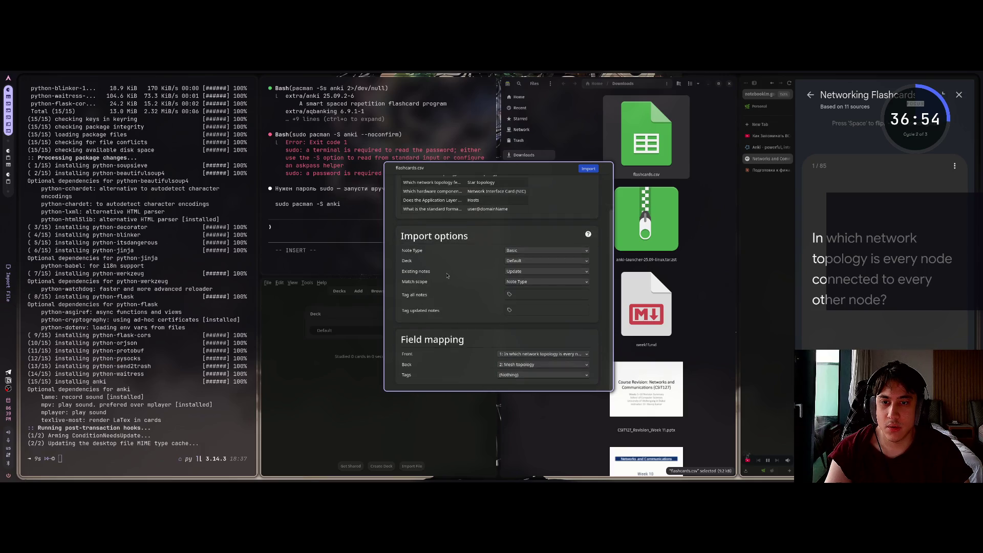
scroll(455, 270, up, 2)
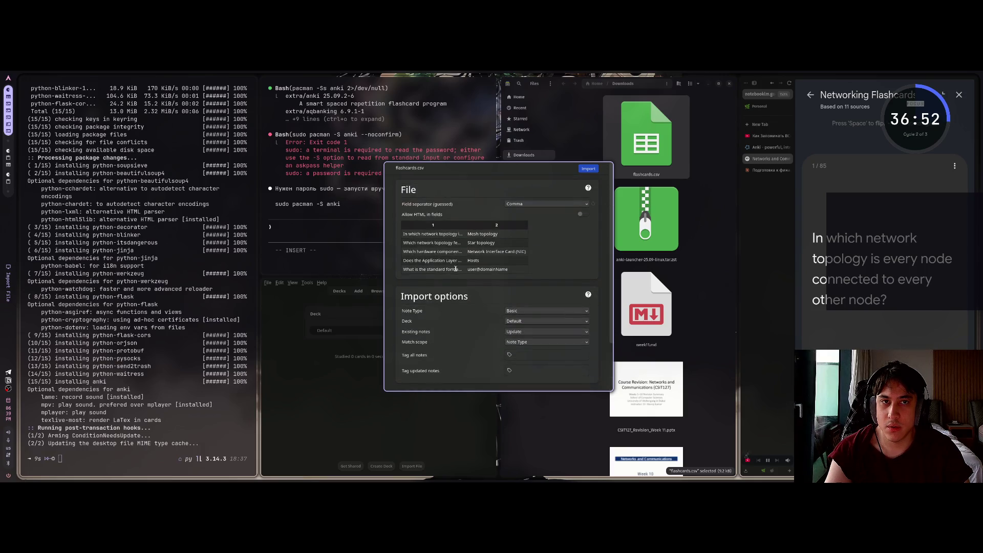
click(588, 169)
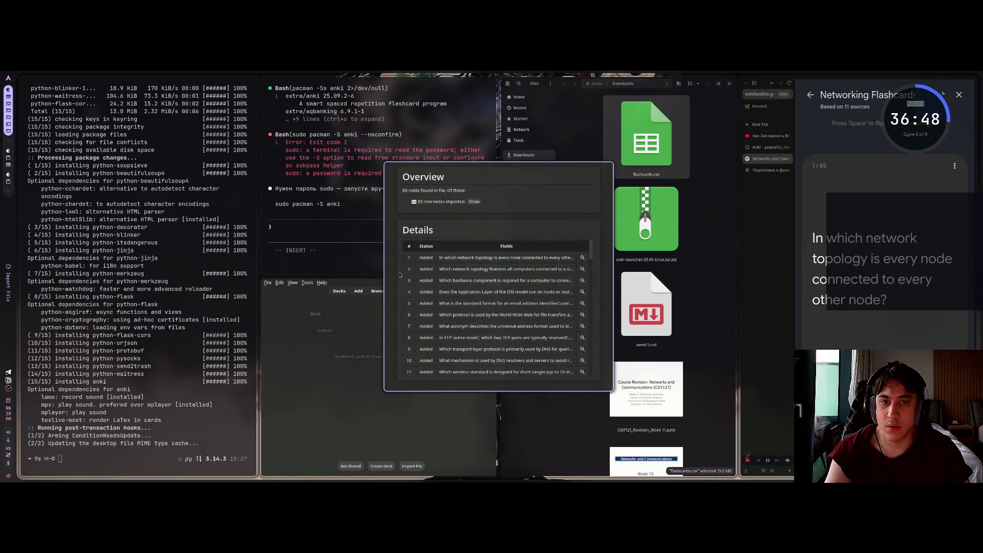
Review the import report details and list the 85 new notes in the card browser.
scroll(500, 265, down, 15)
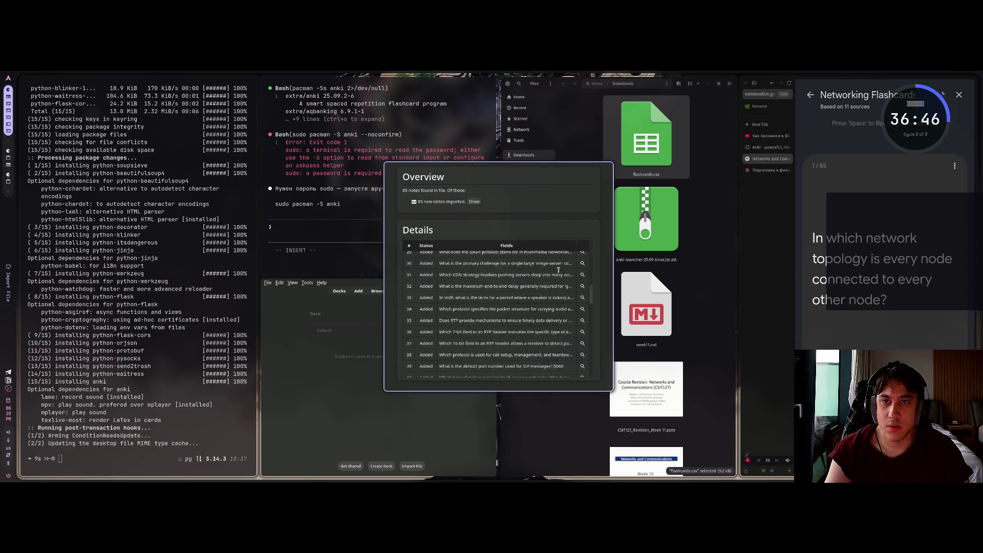
scroll(548, 283, down, 10)
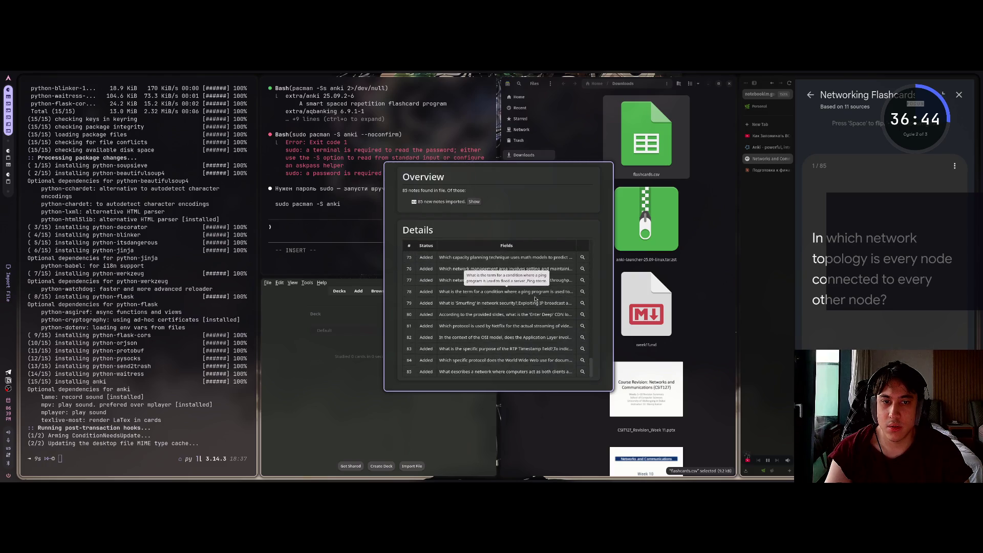
key(super+f)
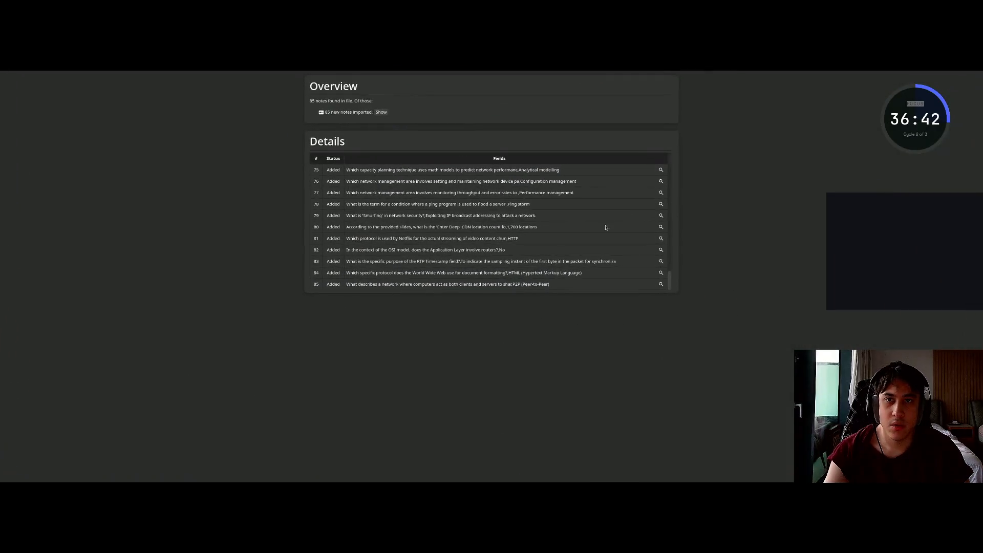
key(super+f)
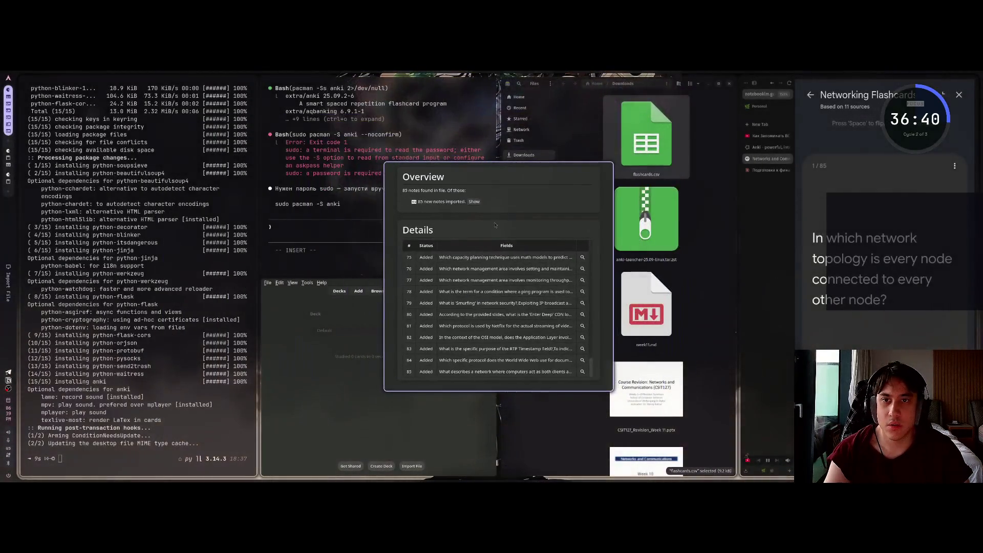
click(475, 202)
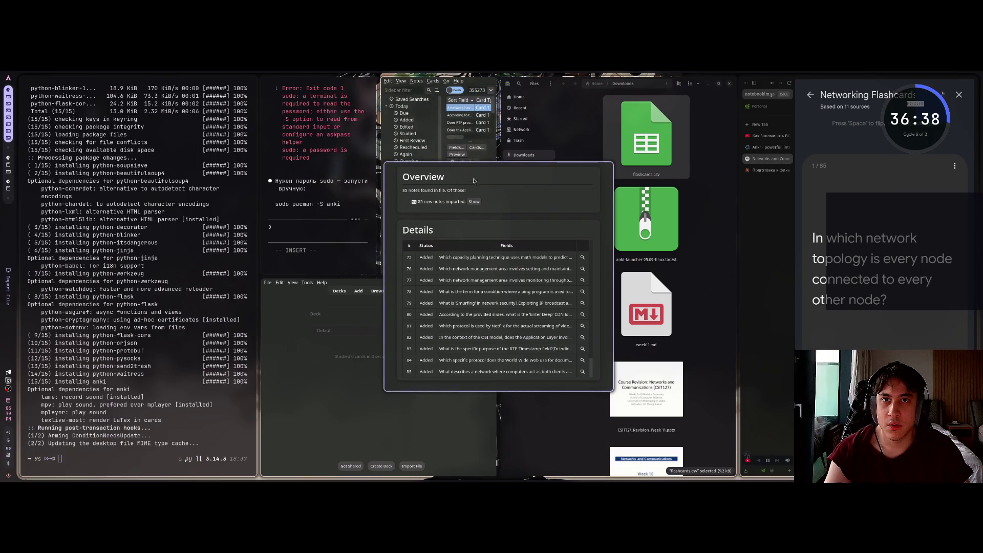
key(super+v)
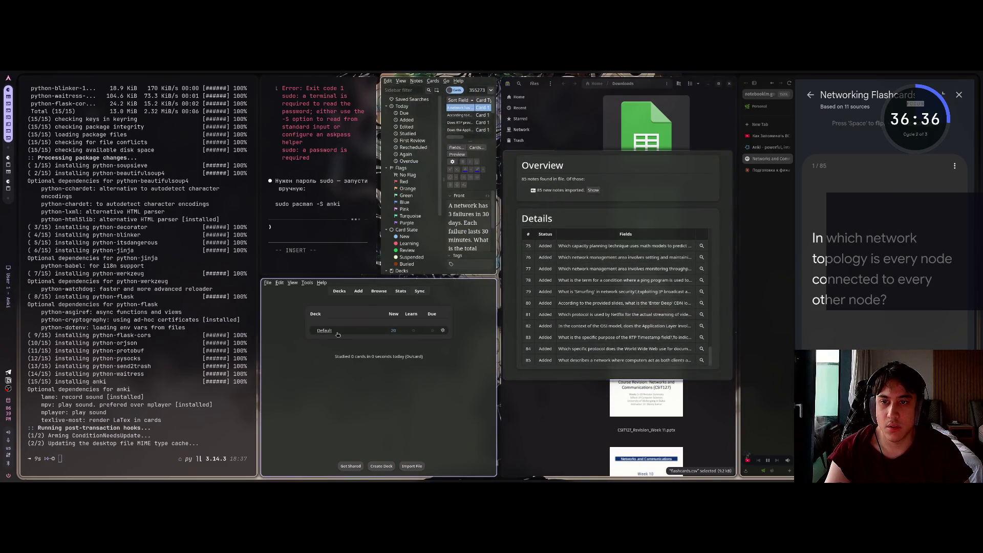
Open the Default deck overview, close the card browser, and bring up the YouTube tutorial fullscreen.
click(325, 330)
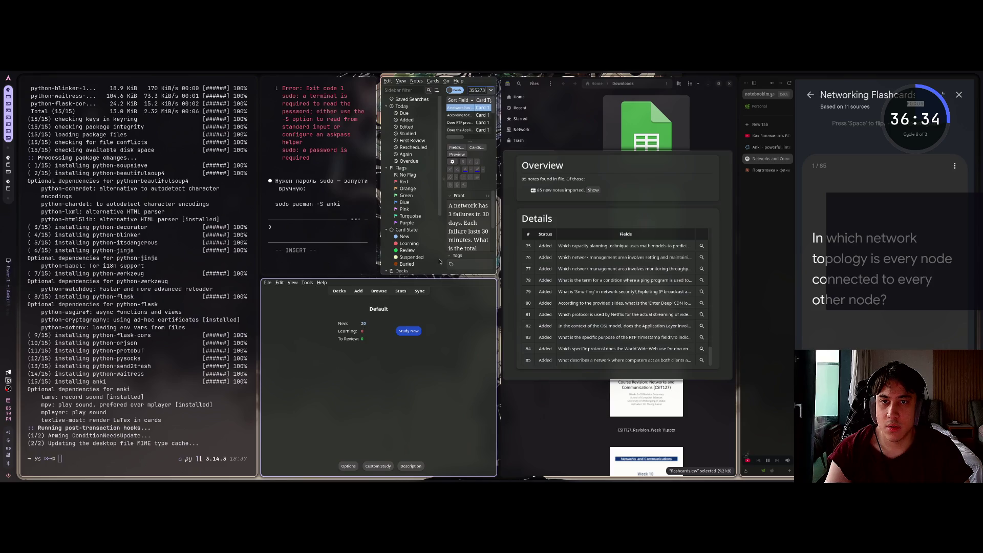
key(Escape)
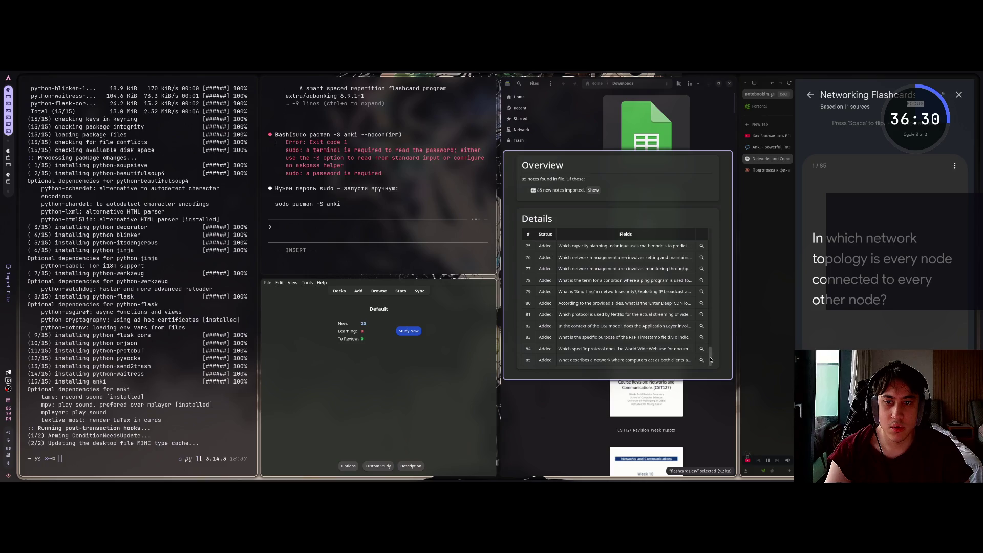
mouse_move(711, 360)
mouse_down()
mouse_move(672, 227)
mouse_move(715, 367)
mouse_up()
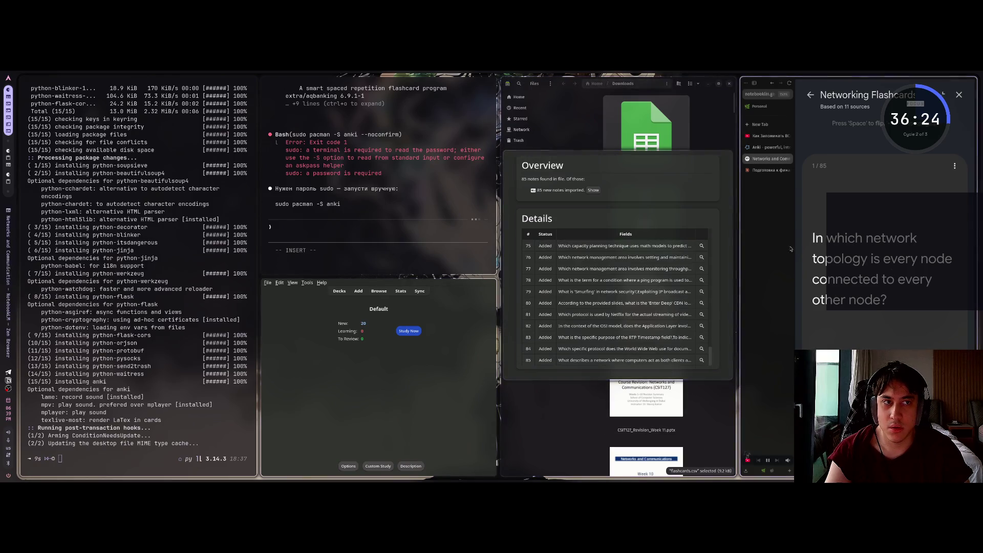
key(super+f)
click(33, 129)
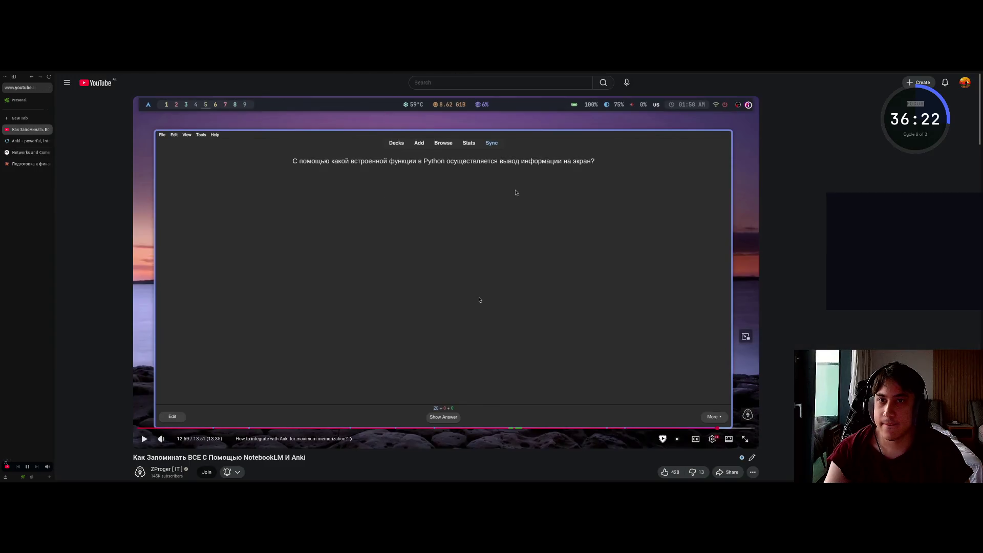
Replay the tutorial and pause at 12:58 on Anki's Python review card, then restore the tiled layout.
key(j)
click(470, 265)
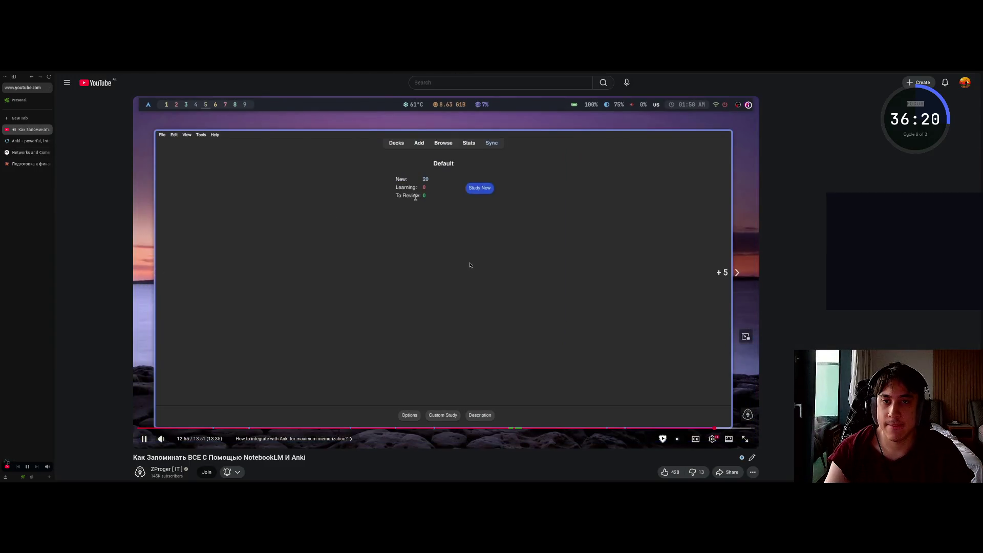
key(Left)
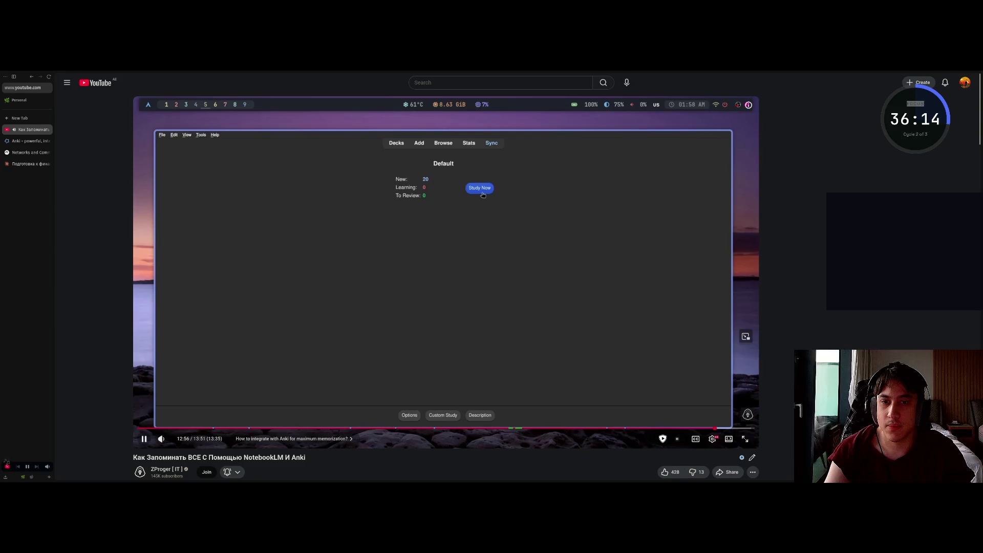
click(469, 227)
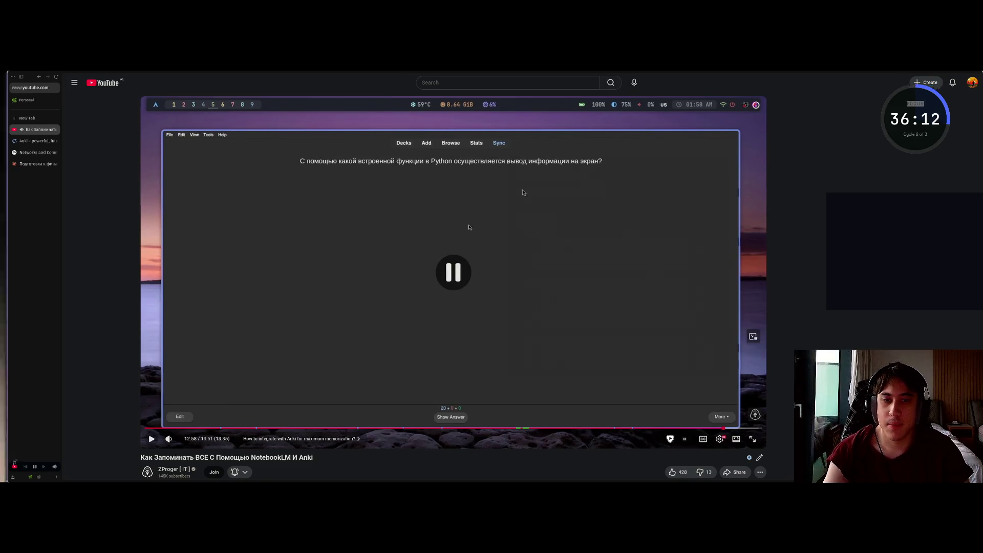
key(super+f)
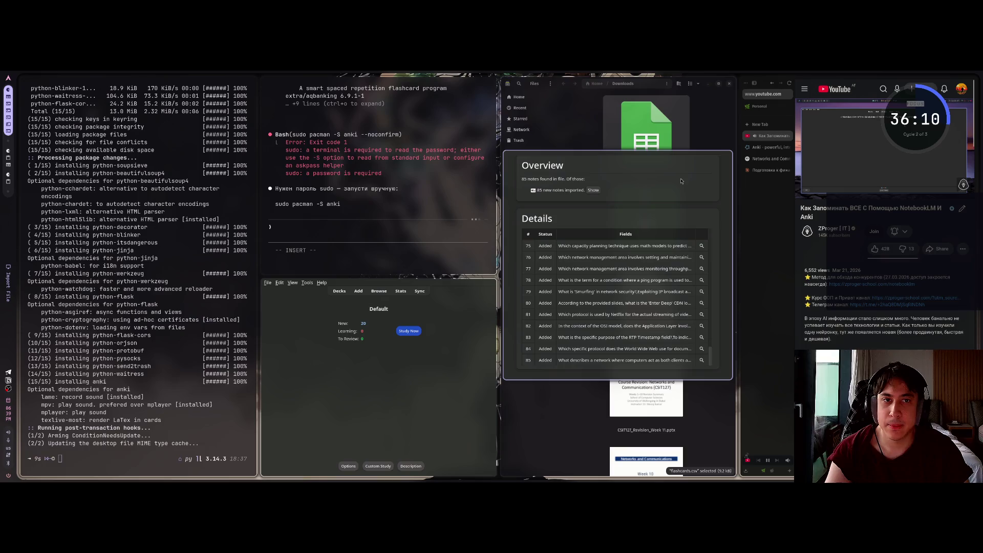
Start studying the Default deck fullscreen and rate the mesh topology card Easy.
key(Escape)
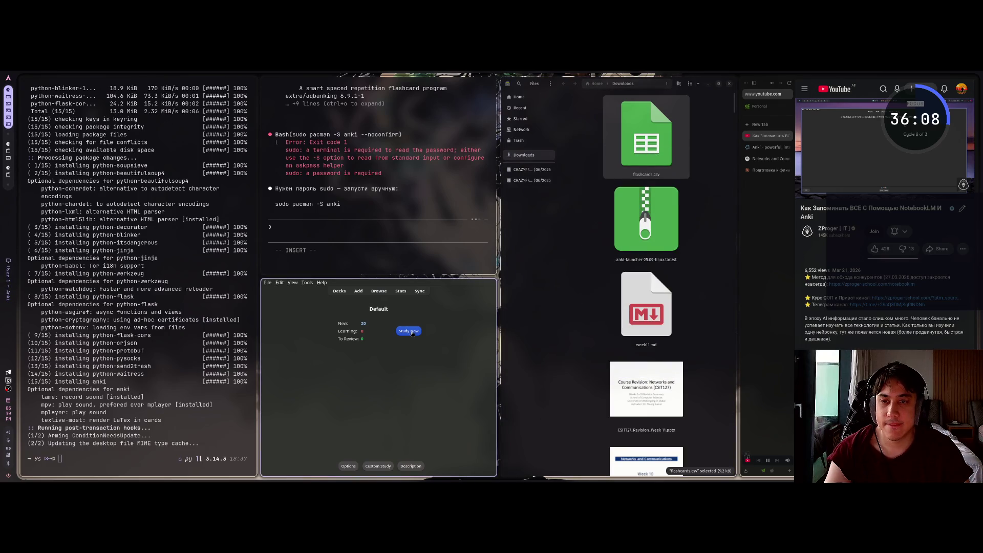
click(409, 331)
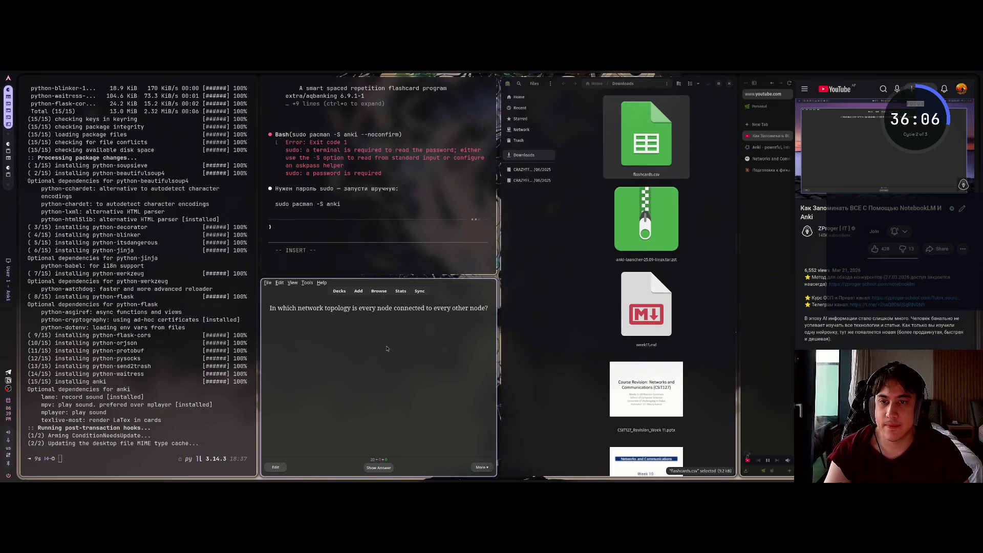
key(super+f)
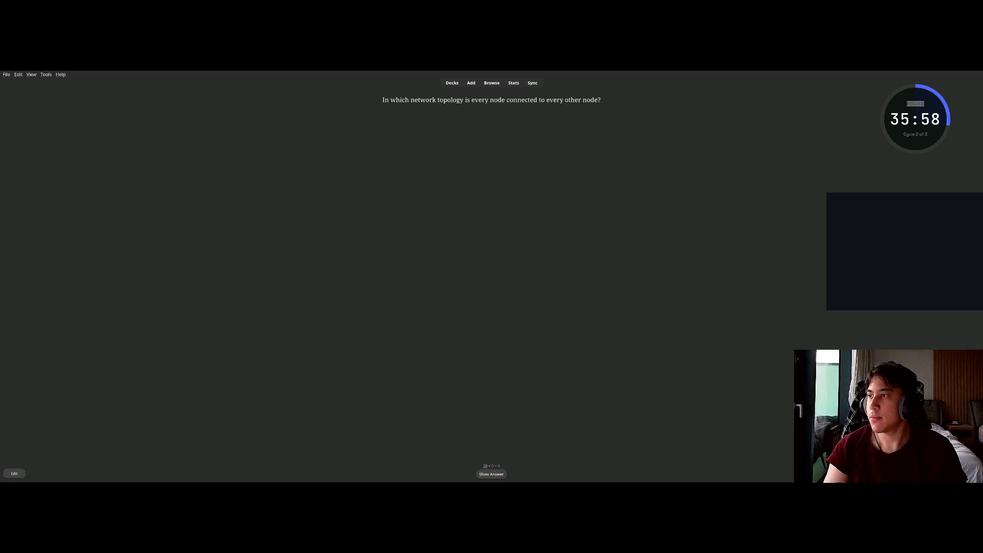
drag(456, 100, 541, 107)
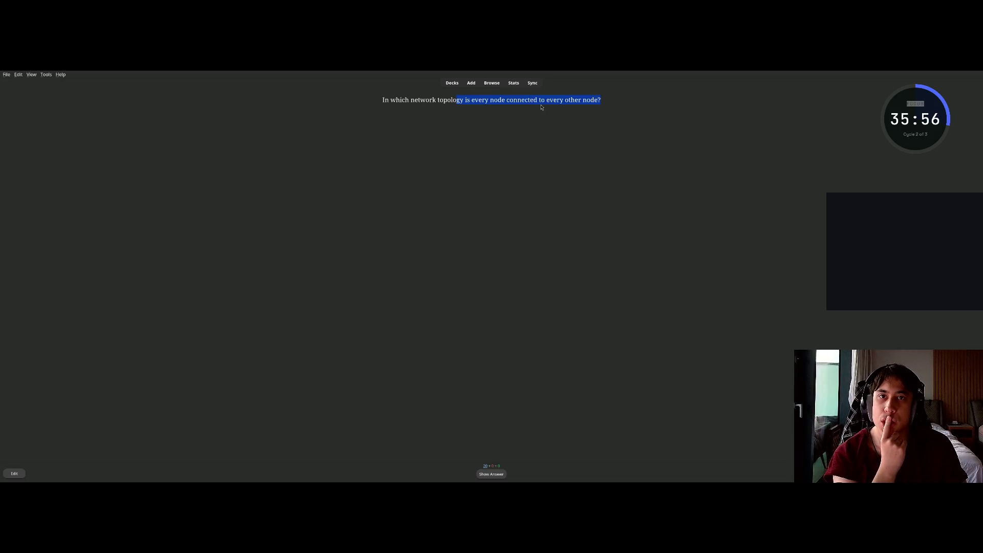
click(539, 101)
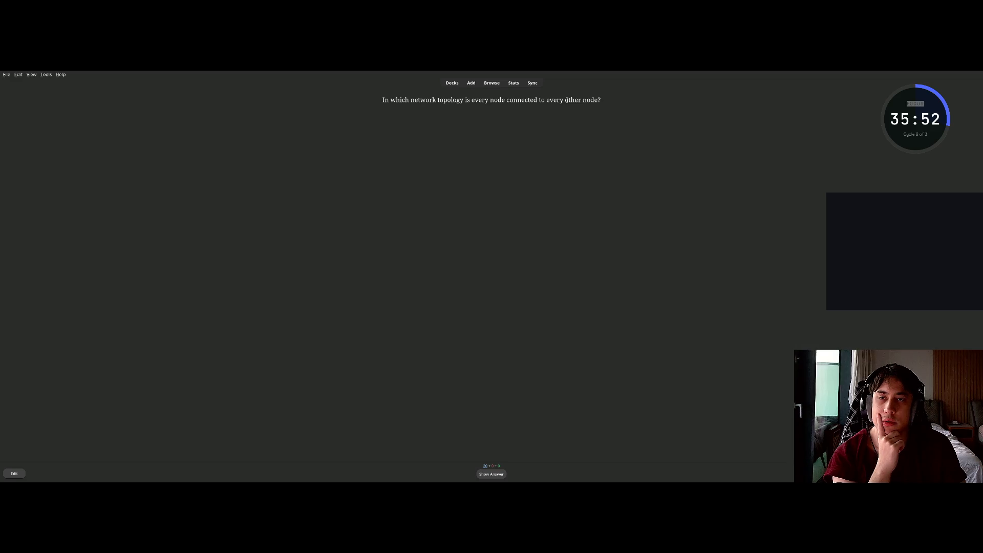
click(495, 475)
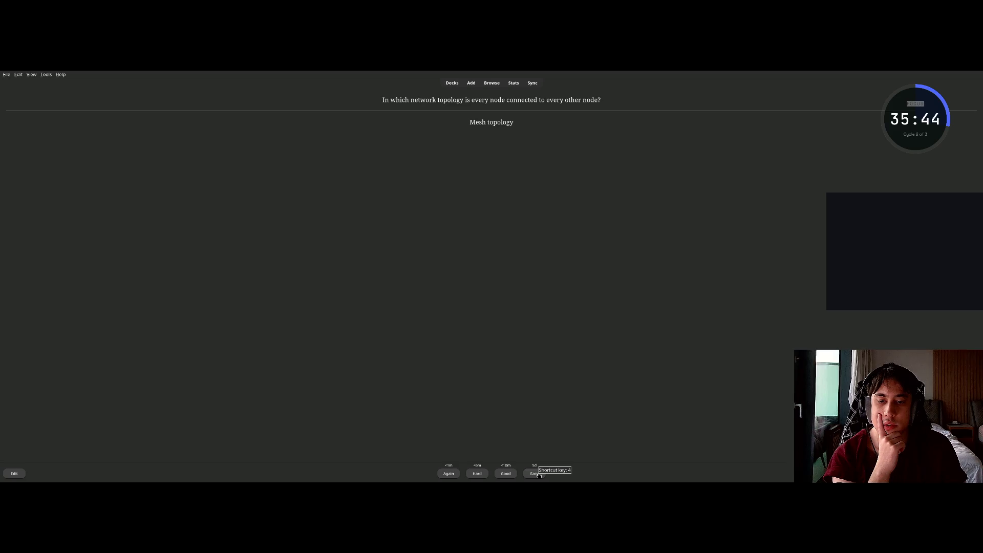
click(535, 474)
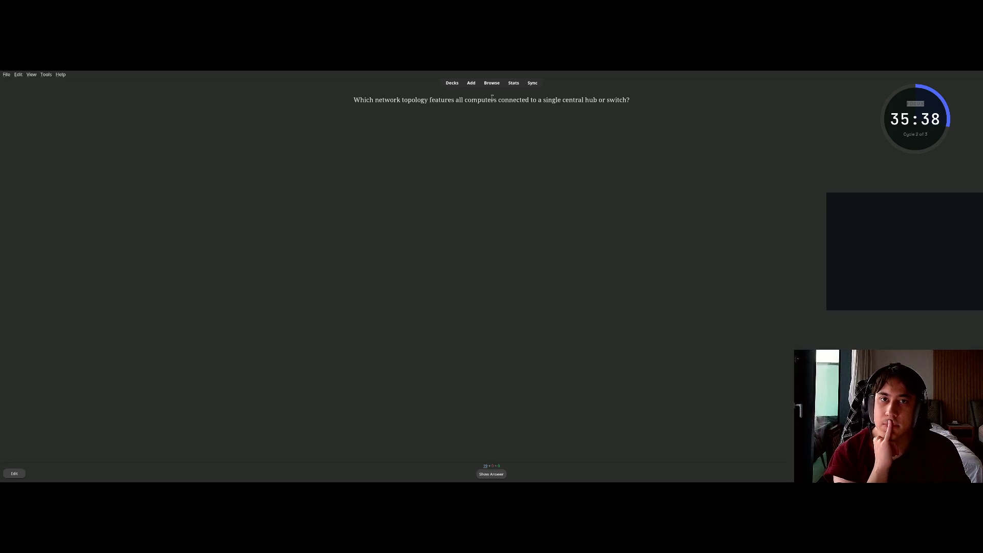
Enlarge the card text twice, rate the star topology card Easy, and reveal the NIC answer.
drag(492, 100, 529, 100)
click(501, 154)
key(ctrl+plus)
key(ctrl+plus)
key(ctrl+plus)
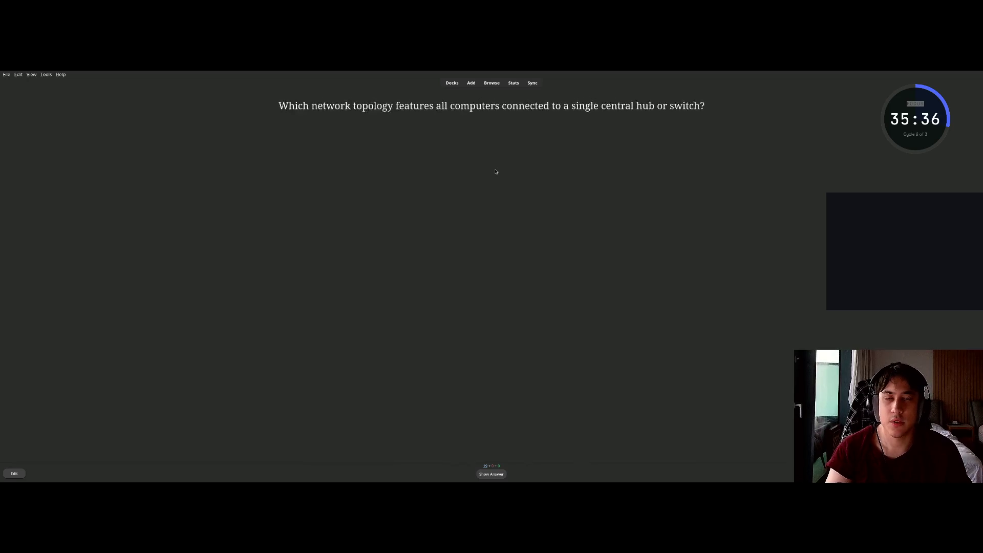
key(ctrl+plus)
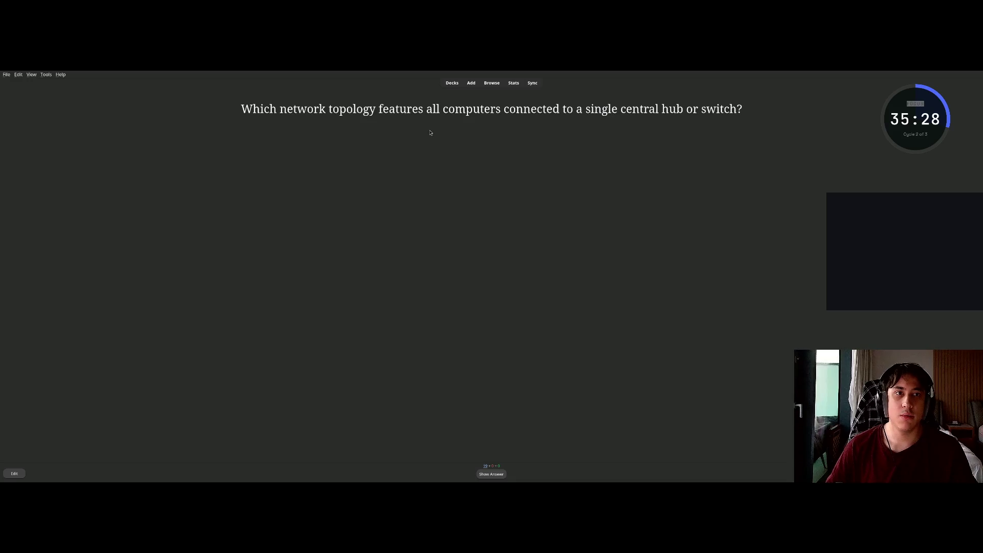
click(499, 474)
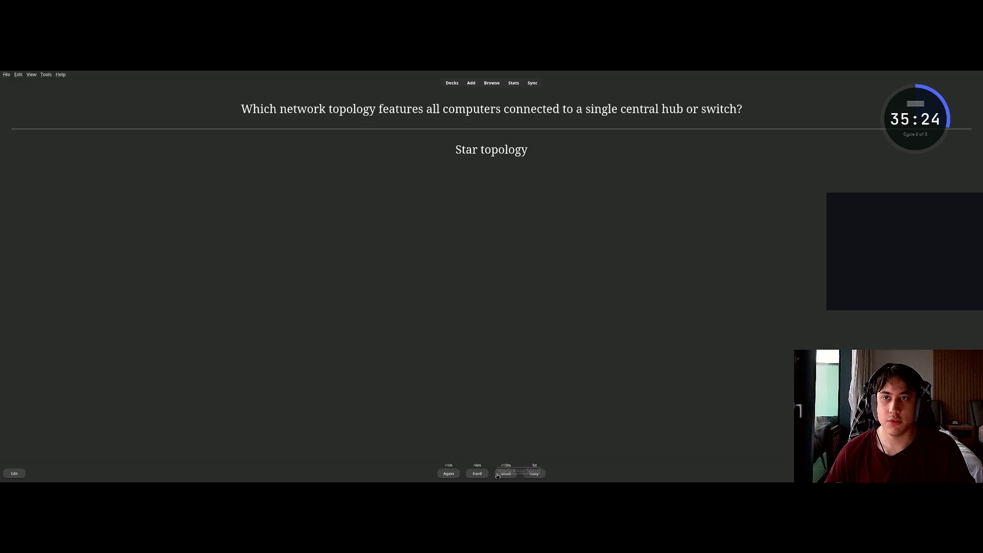
click(533, 474)
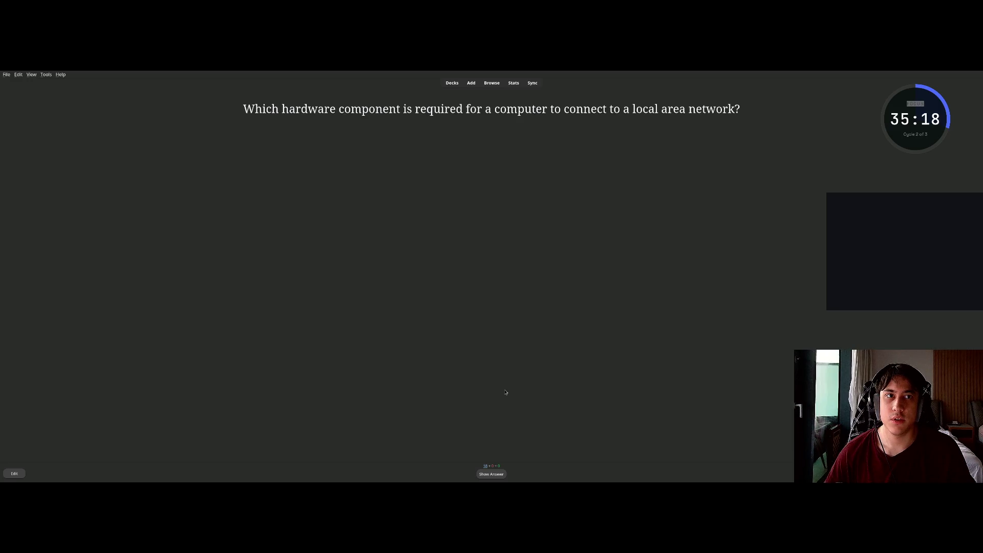
click(492, 473)
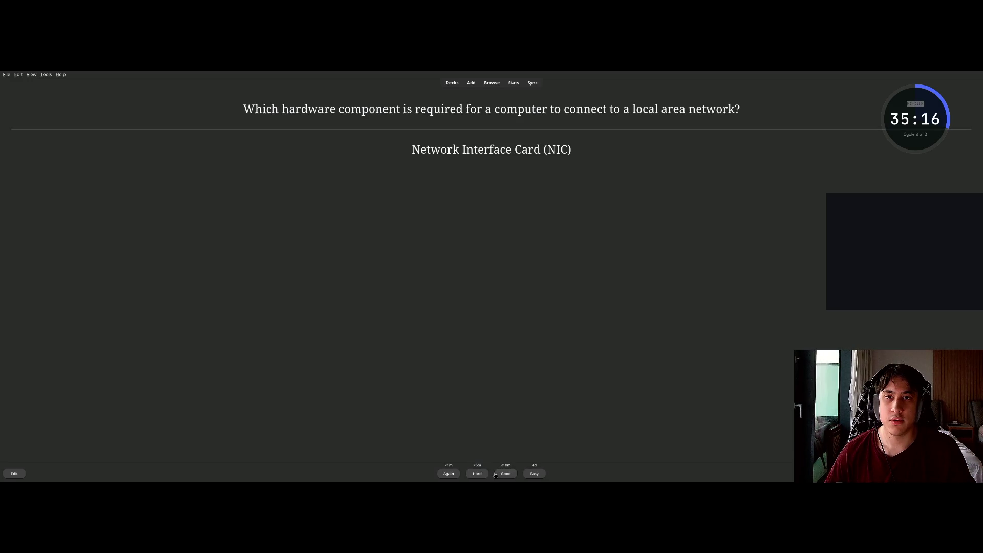
Rate the NIC and application layer cards Easy and the email format card Good.
click(532, 475)
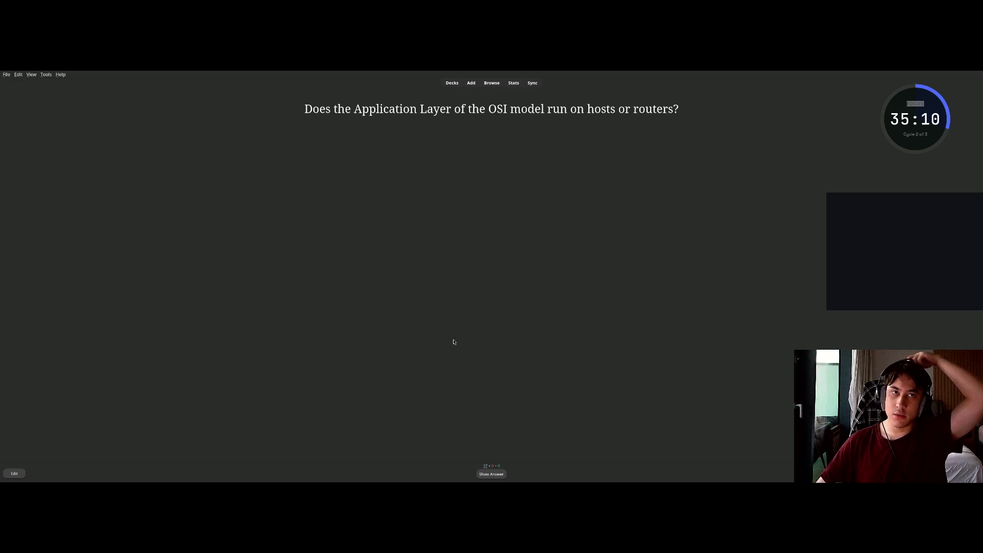
click(500, 477)
click(532, 474)
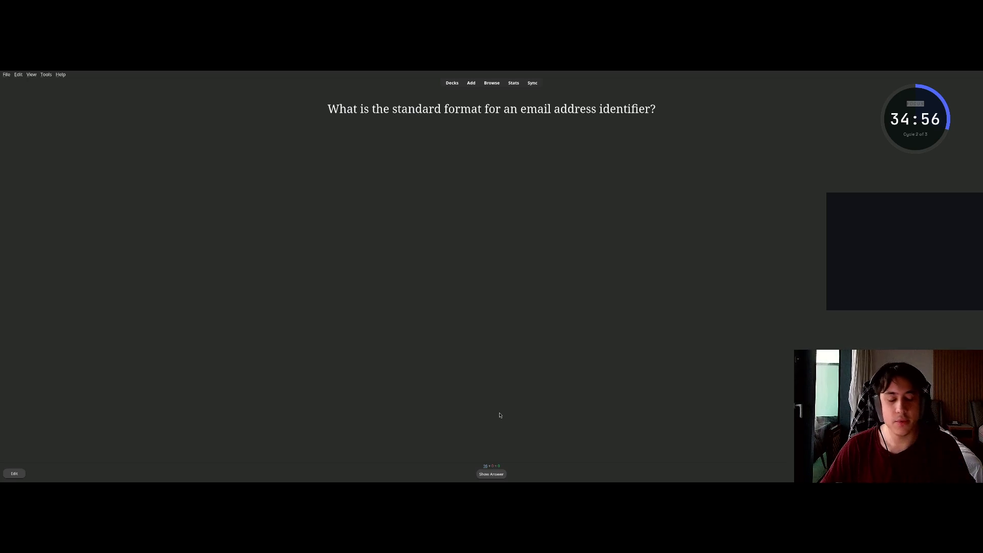
click(504, 473)
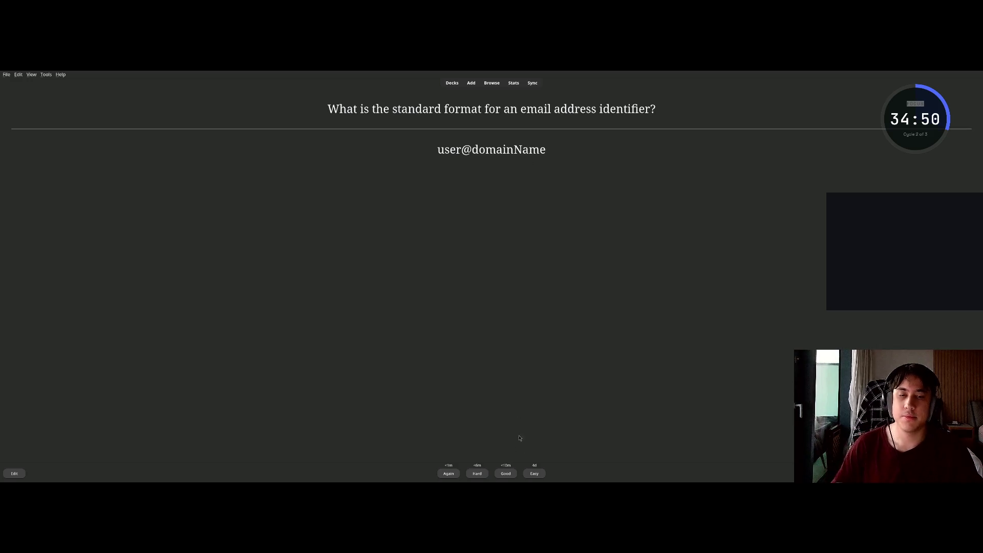
click(506, 473)
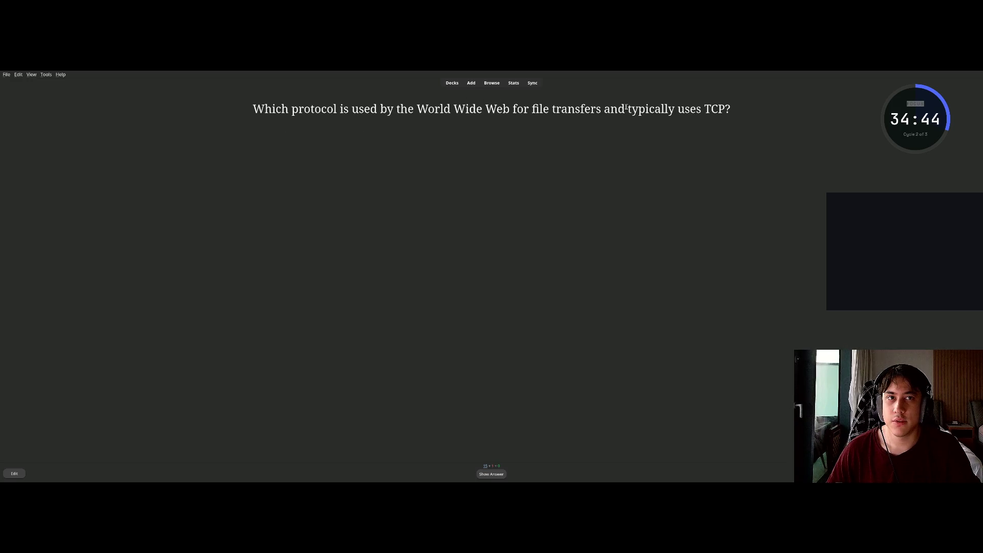
Read through the HTTP protocol question, reveal its answer, and rate it Good.
drag(675, 108, 730, 108)
click(661, 128)
drag(311, 109, 523, 108)
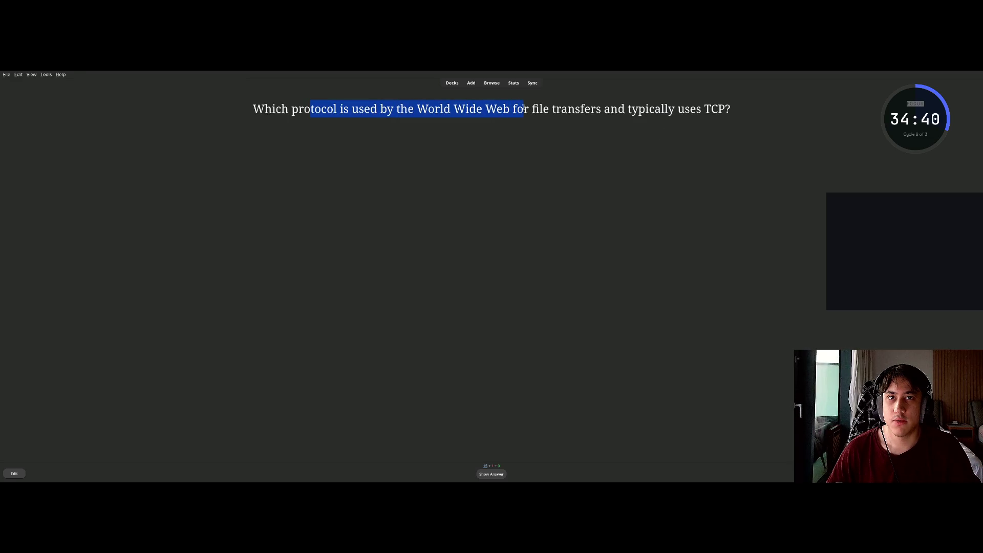
click(524, 107)
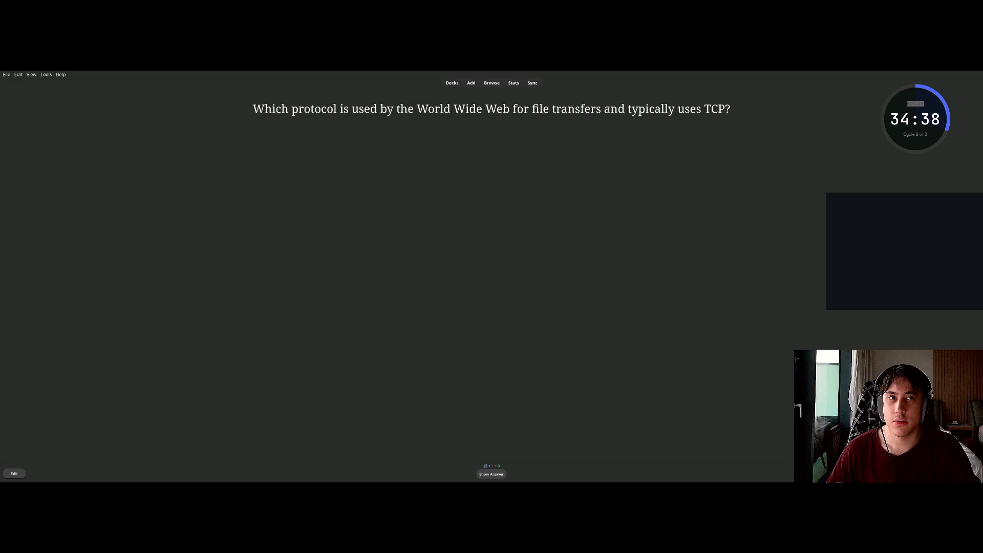
drag(732, 109, 685, 109)
click(685, 109)
click(499, 474)
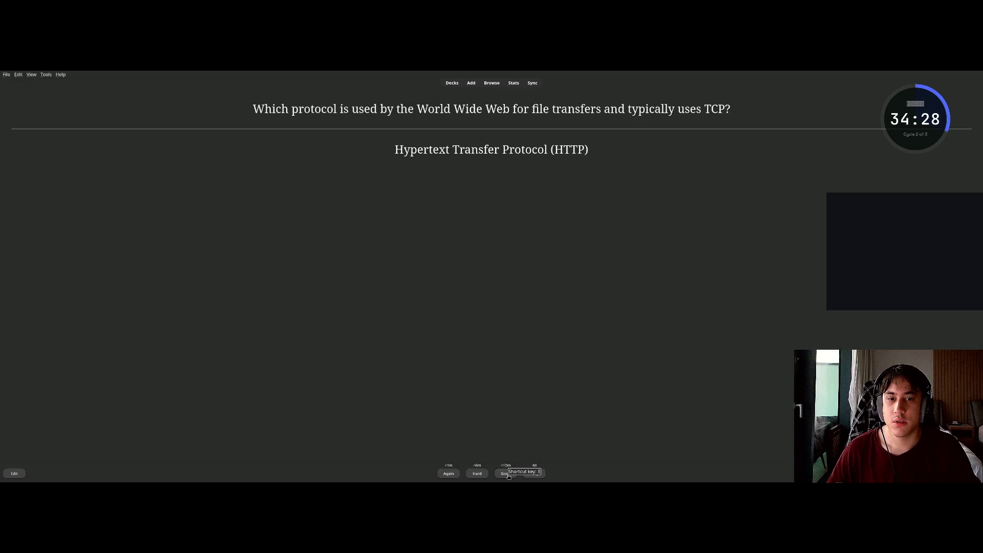
click(506, 474)
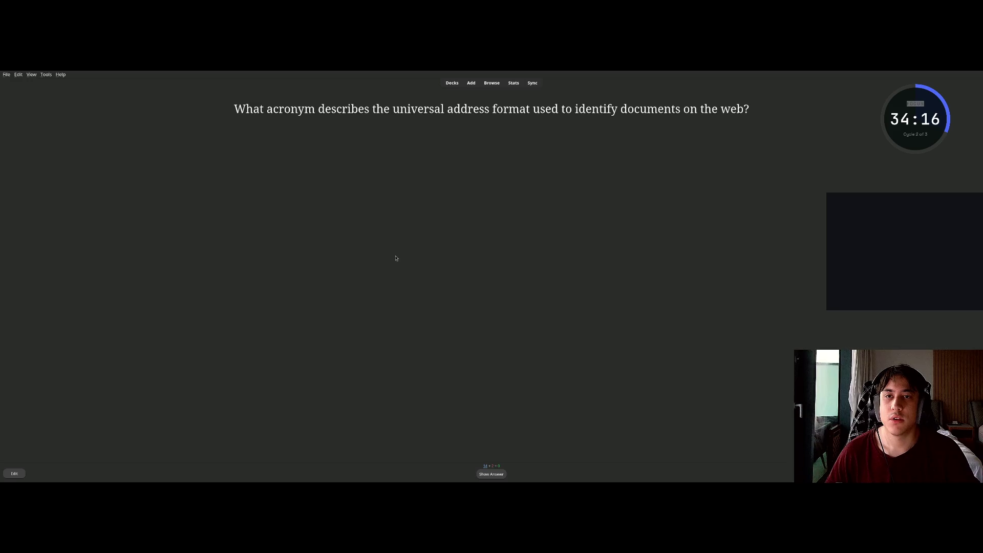
Review the URL, FTP active-mode ports and DNS UDP cards, revealing the Caching answer next.
click(486, 472)
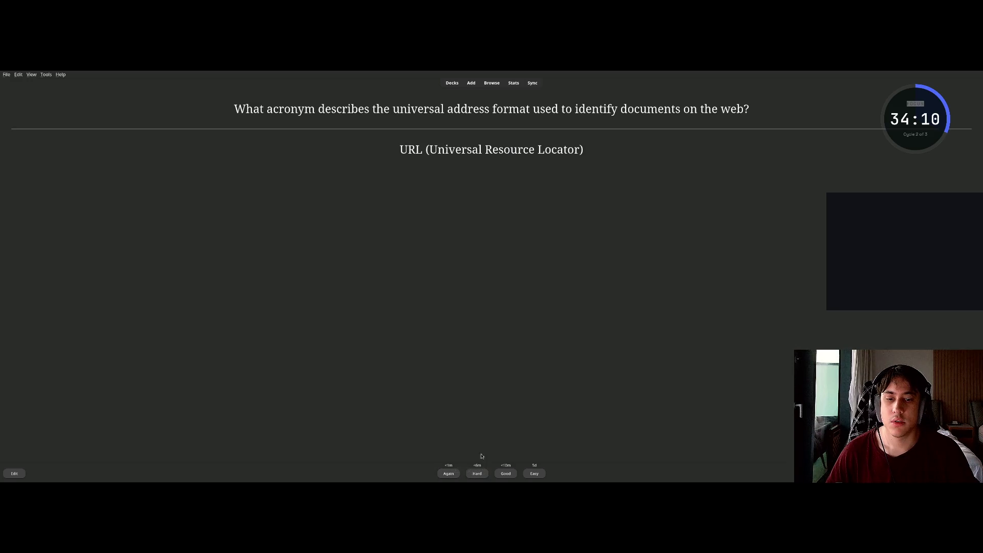
click(448, 474)
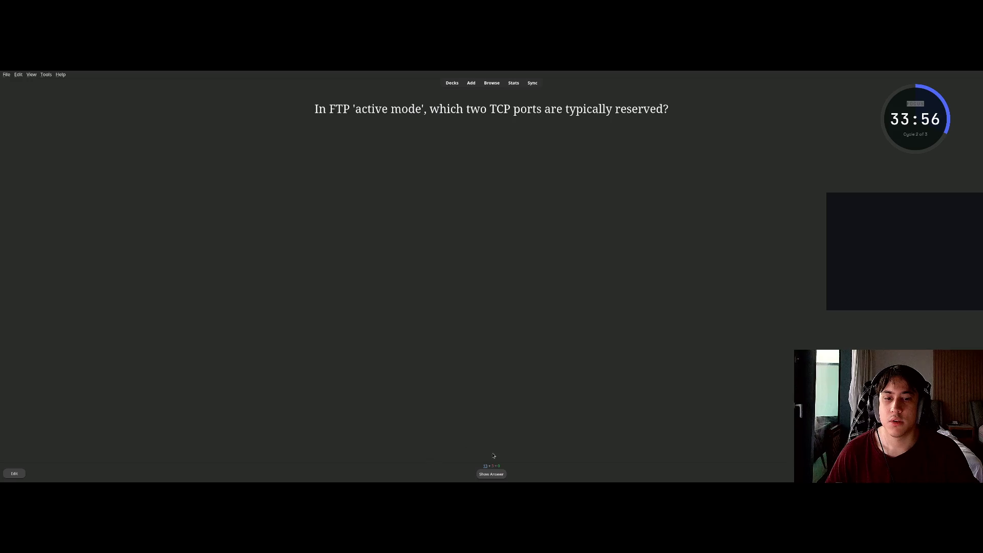
click(492, 473)
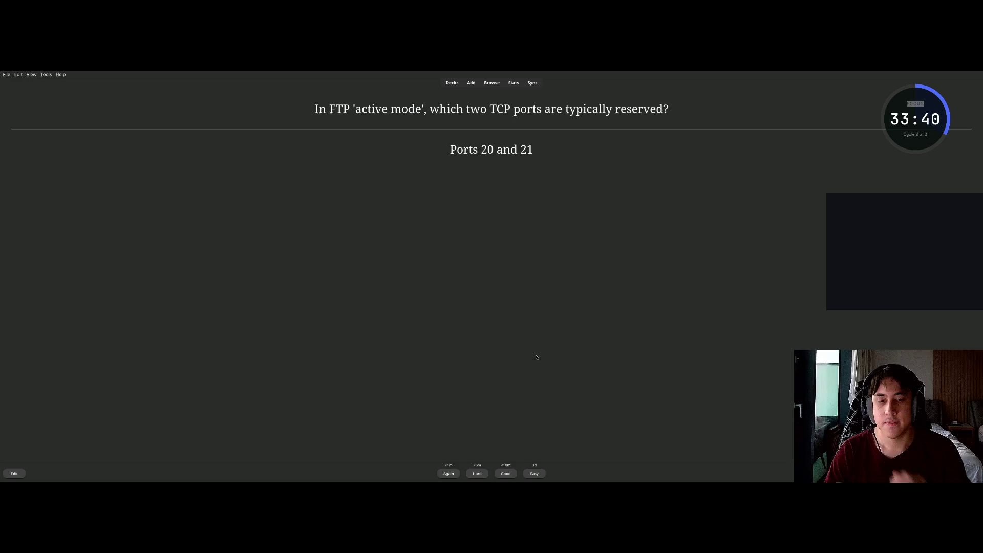
key(space)
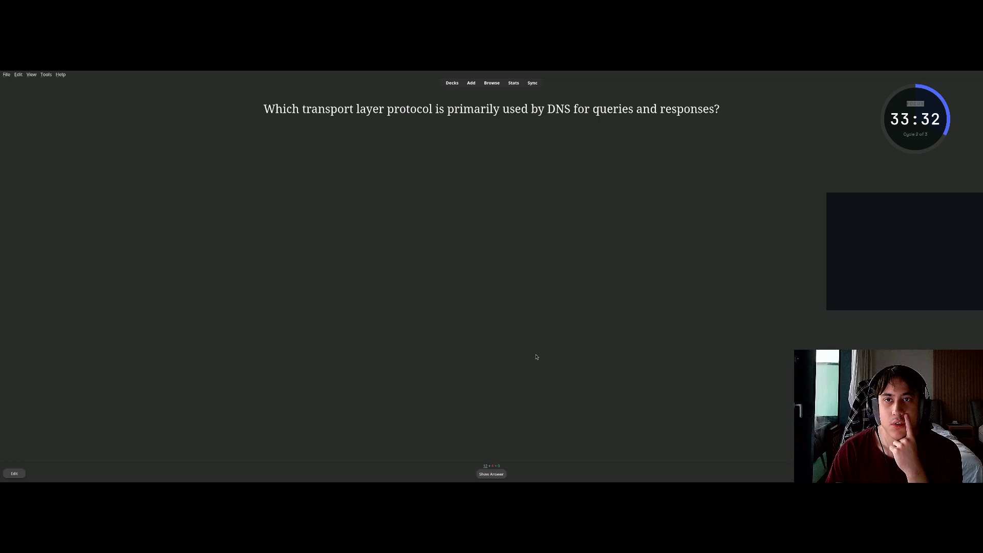
key(space)
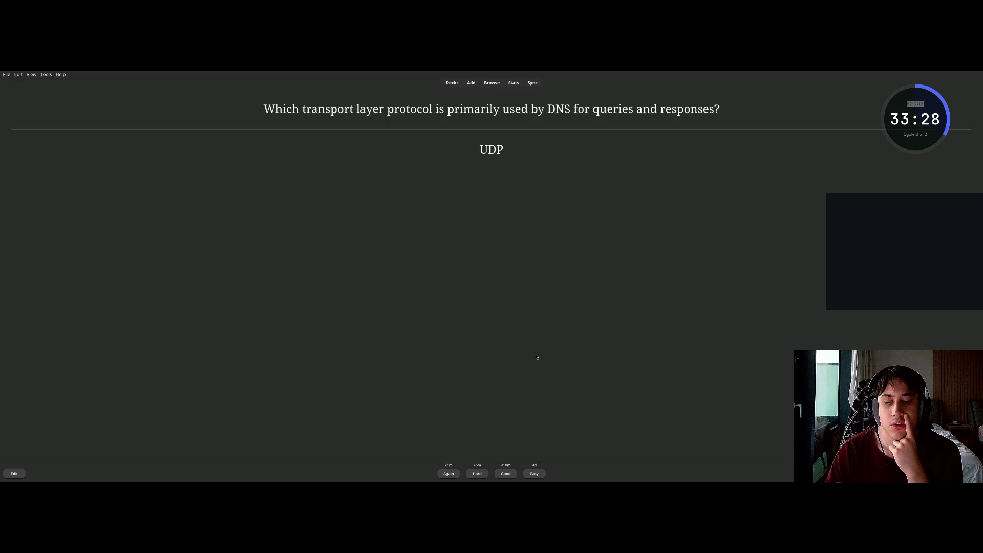
key(space)
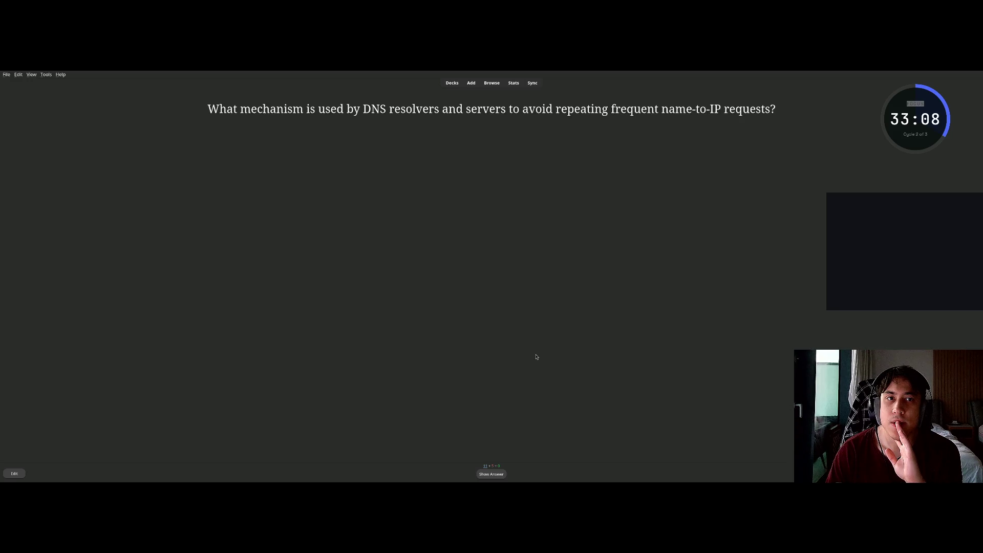
key(space)
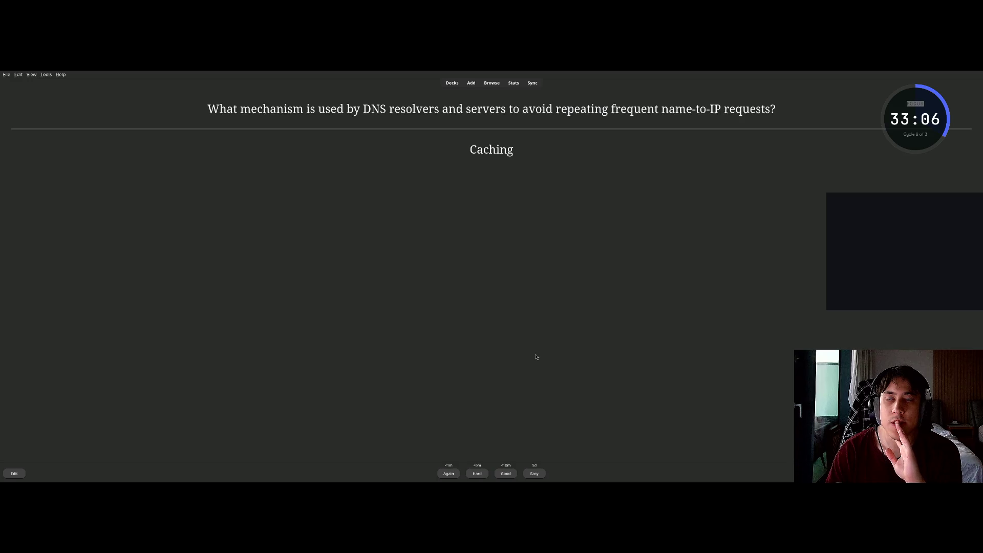
Grade the DNS caching, Bluetooth, repeated URL and FTP ports (20 and 21) cards with Space.
key(space)
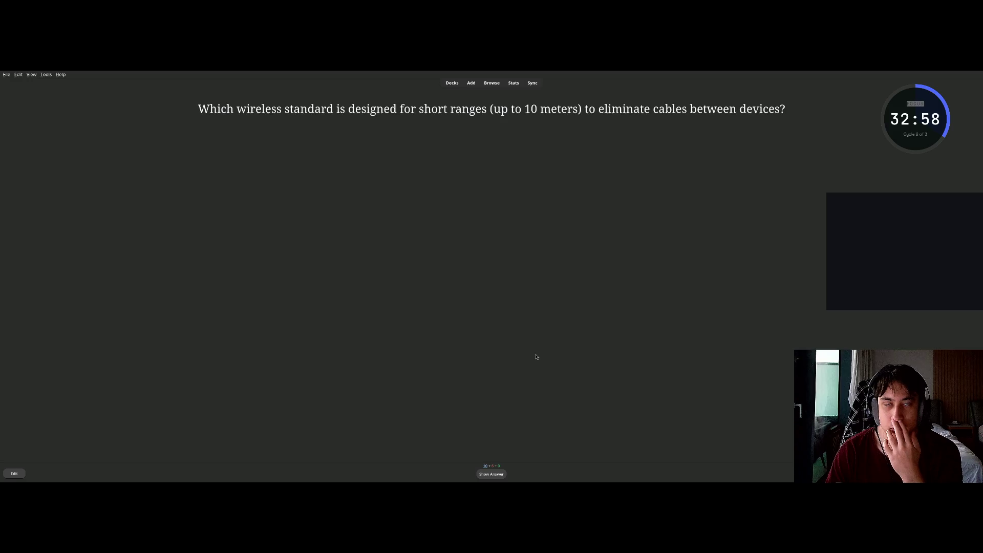
key(space)
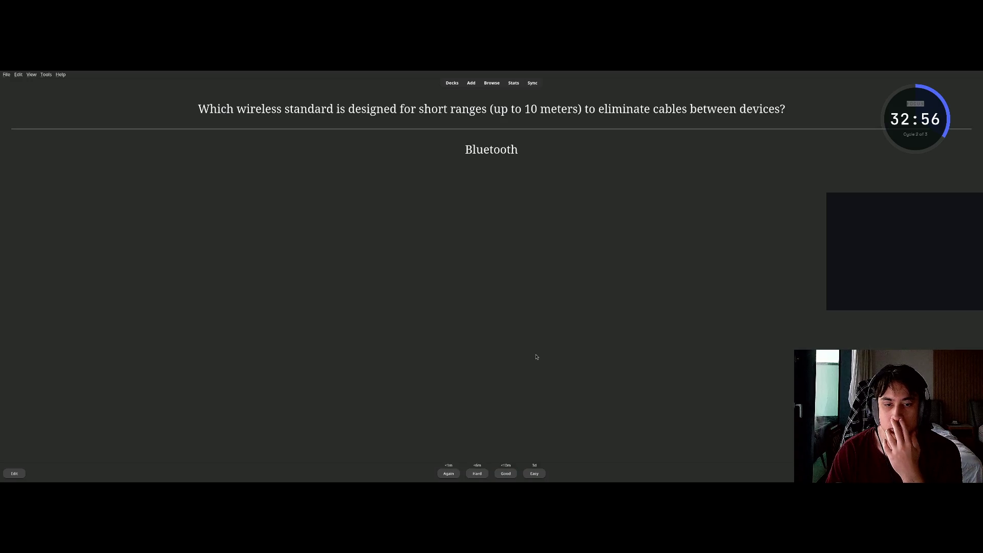
key(space)
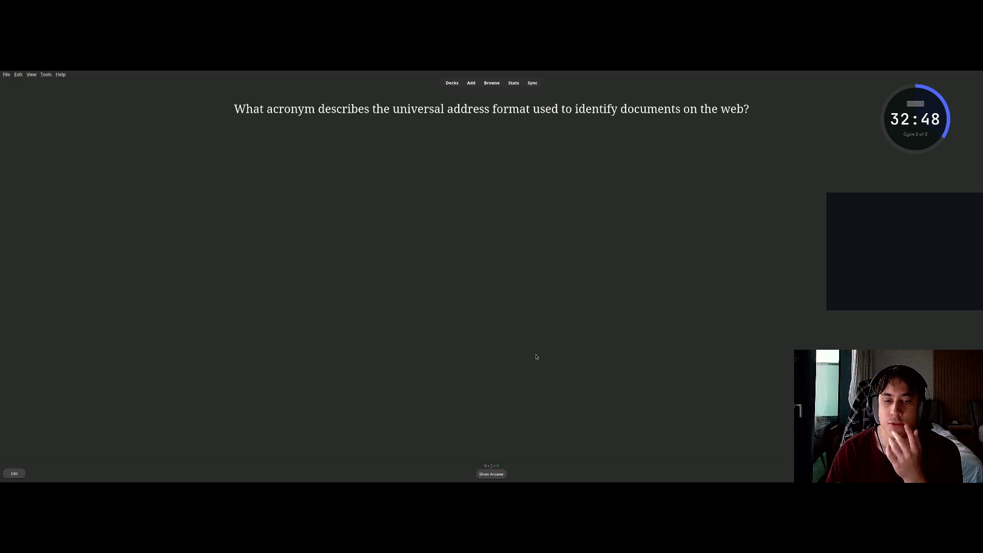
key(space)
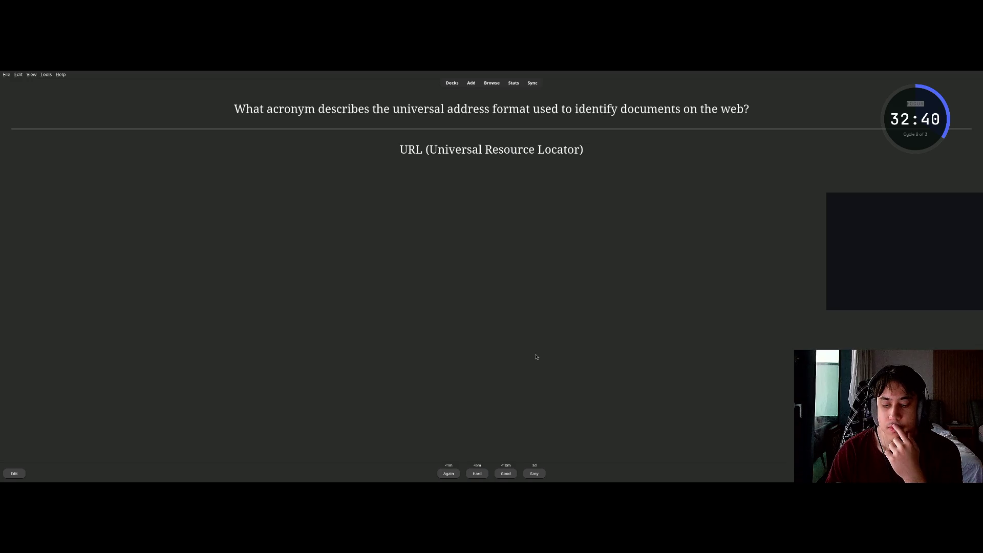
key(space)
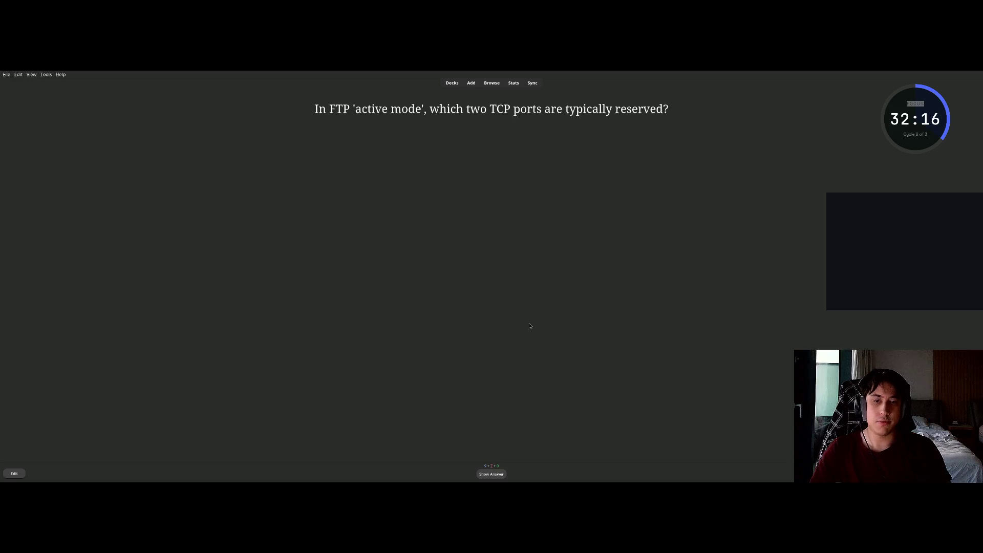
key(space)
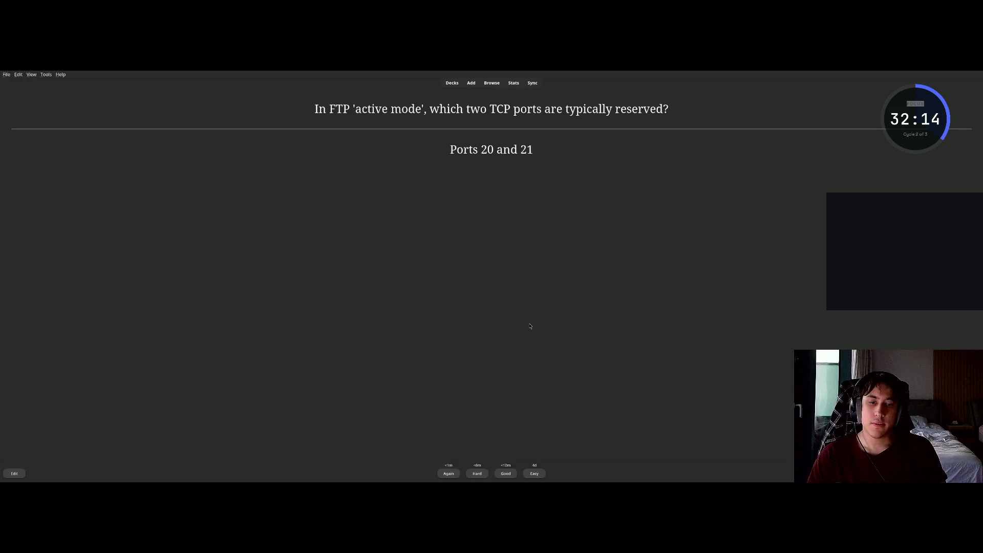
key(space)
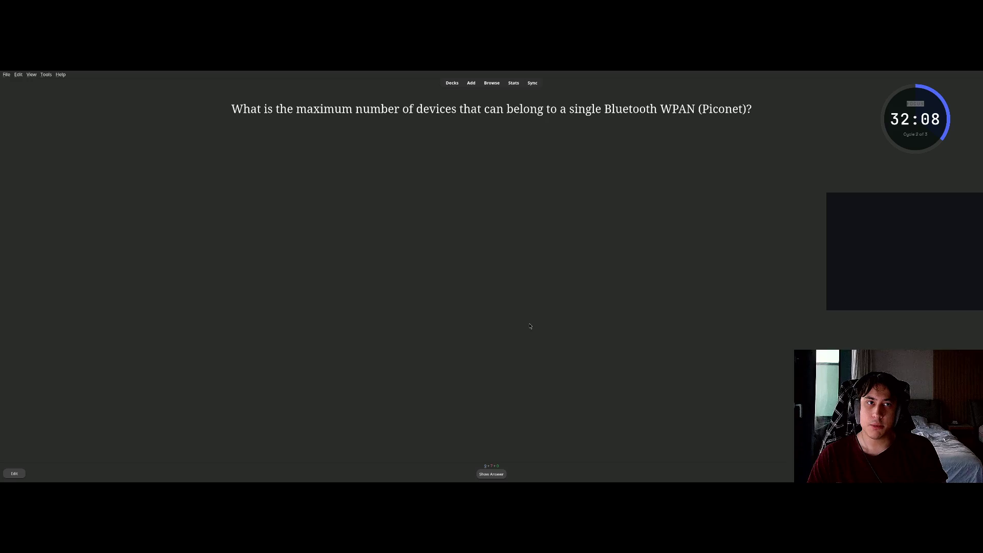
Review the Bluetooth piconet, IEEE 802.15.4 ZigBee, DNS caching and ZigBee data rate cards.
key(space)
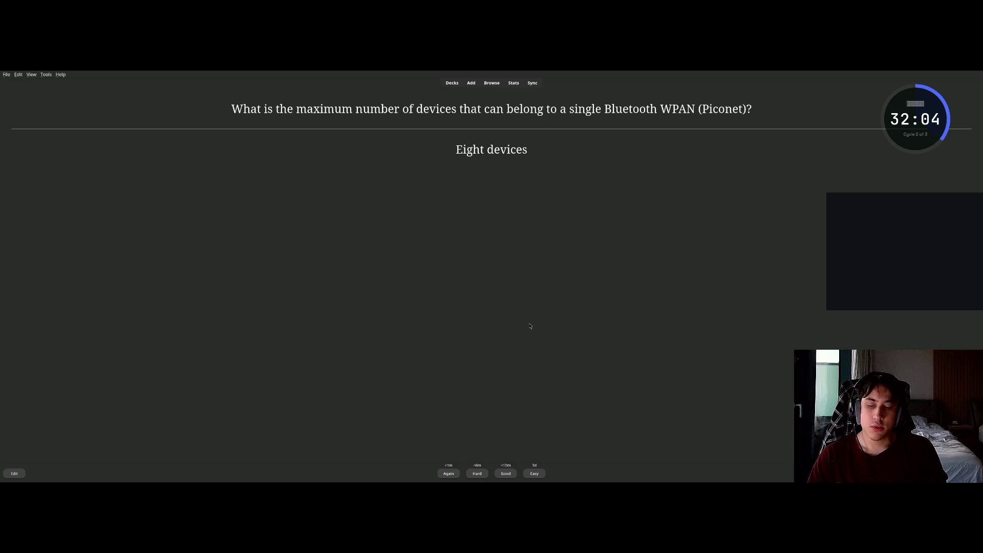
key(space)
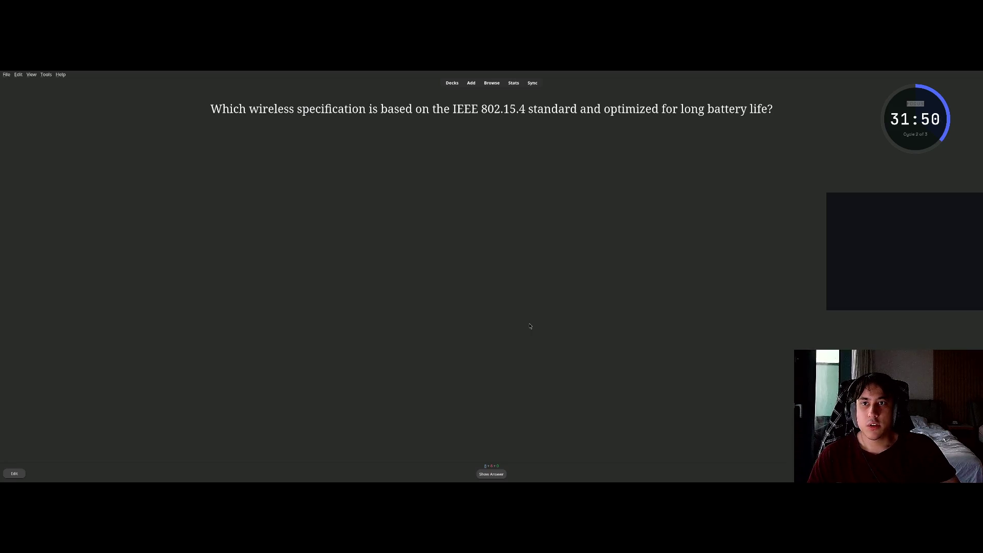
key(space)
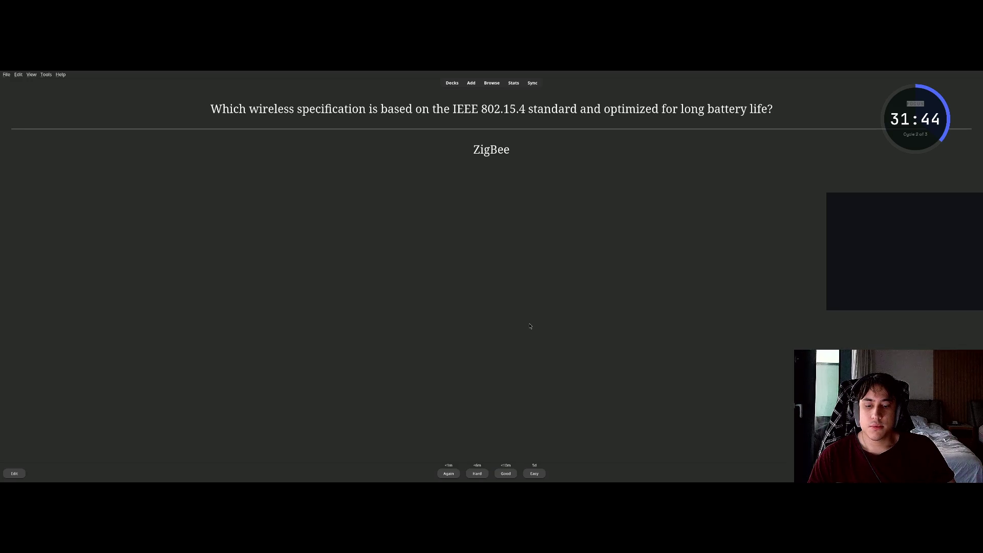
key(space)
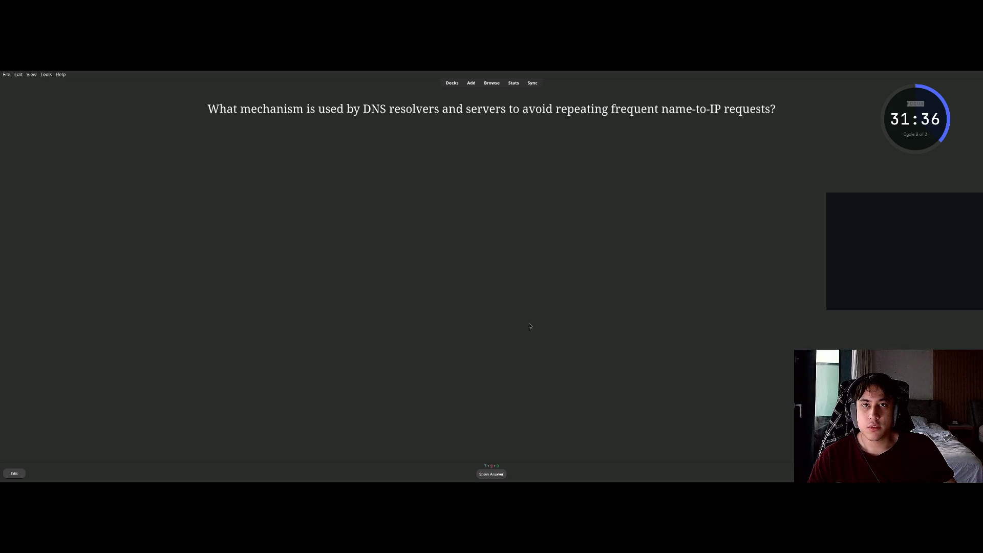
key(space)
key(space)
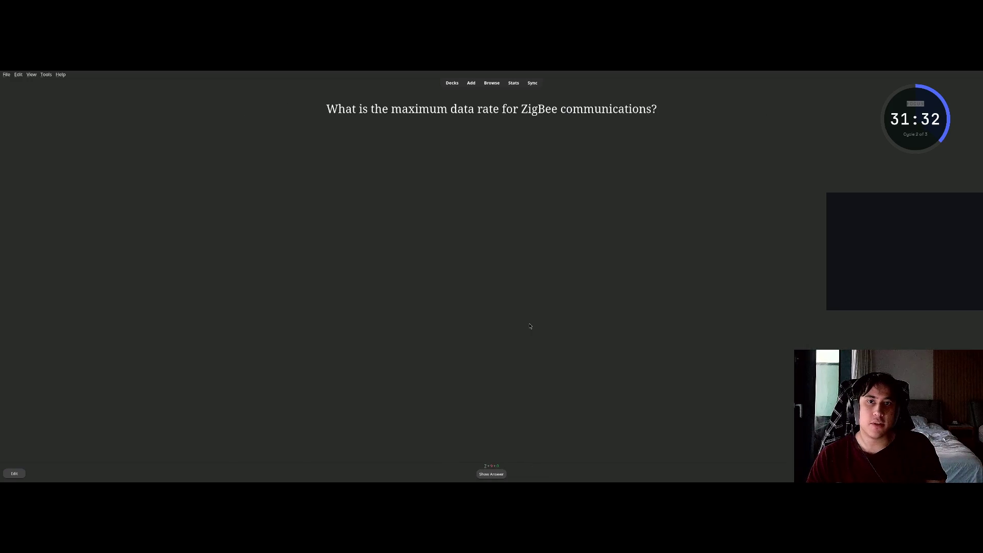
key(space)
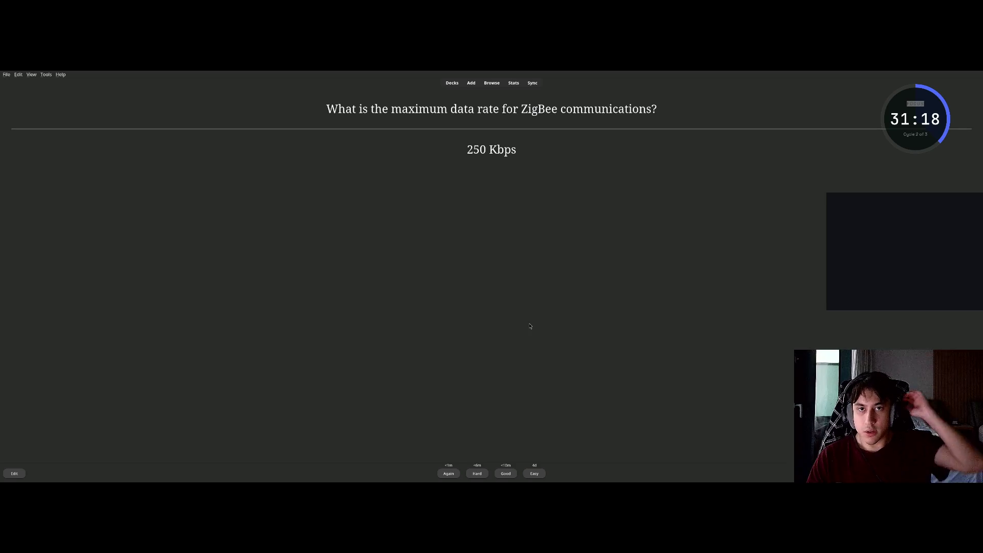
key(space)
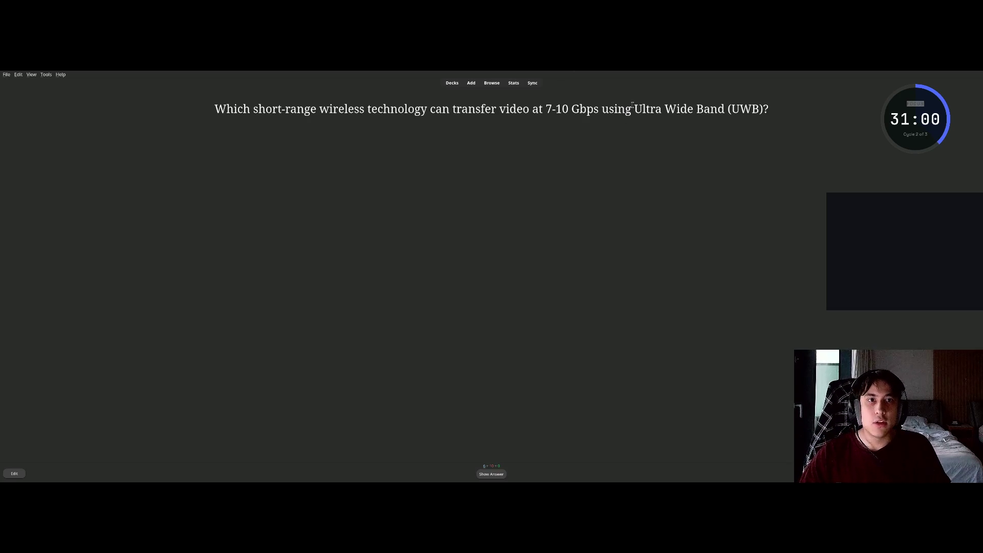
Select 'Ultra Wide Band' in the UWB question and tile Anki beside the NotebookLM notebook.
drag(634, 106, 724, 109)
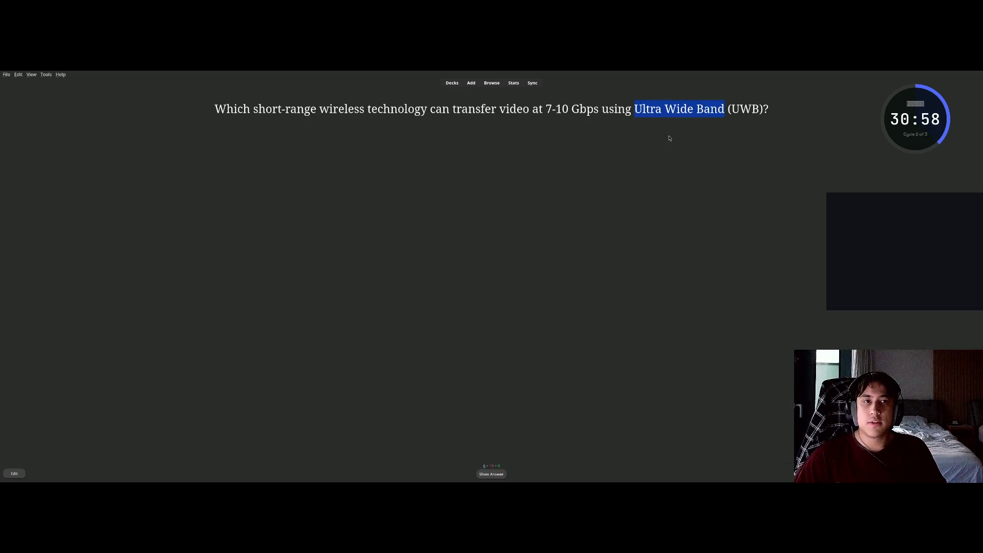
key(super+f)
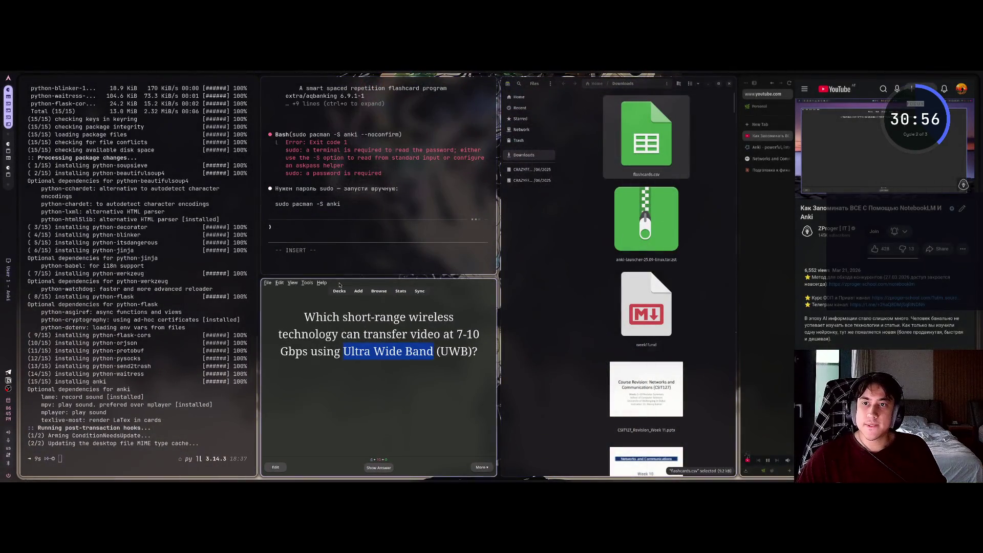
key(super+q)
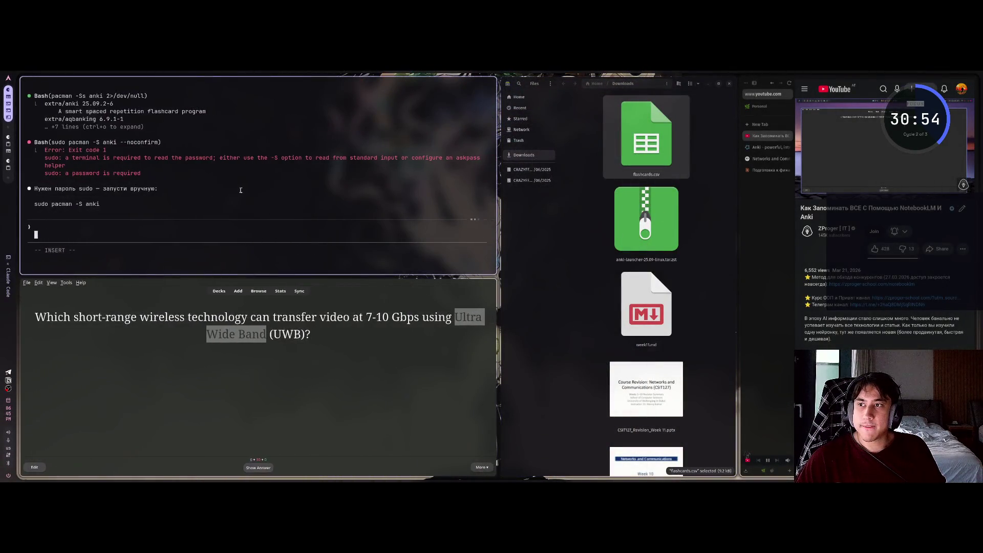
key(super+q)
key(super+q)
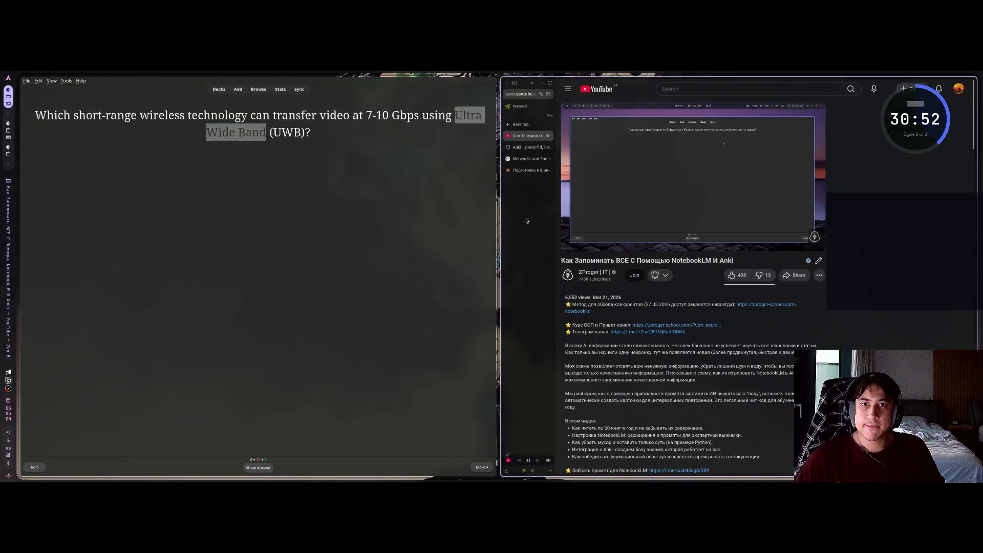
click(531, 159)
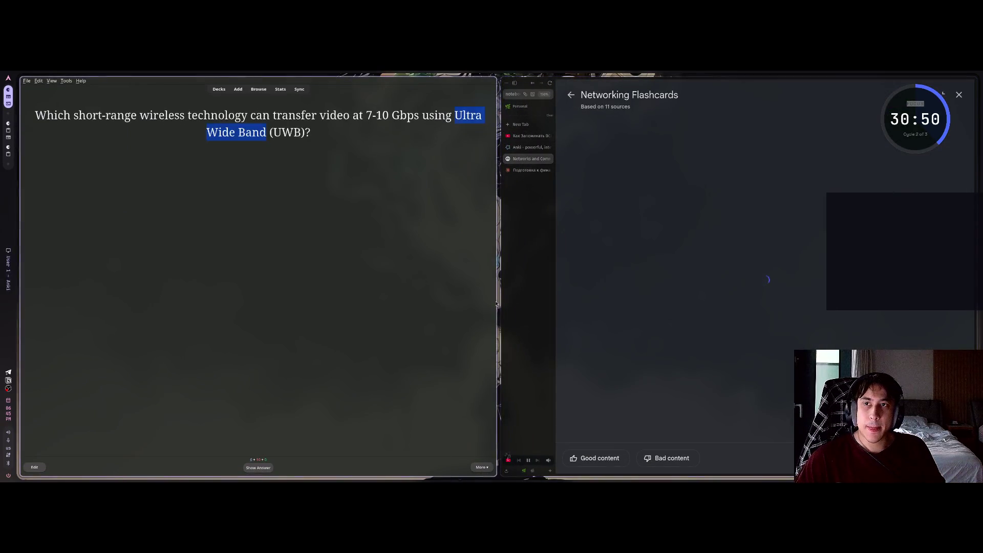
Ask the notebook chat 'What is Ultra Wide Band?', then return Anki to full screen.
click(571, 95)
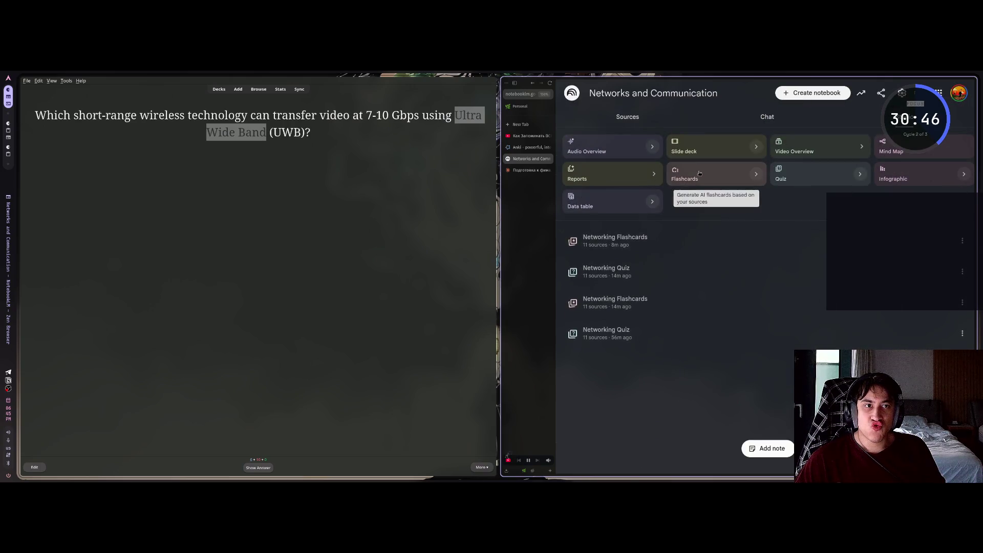
click(710, 118)
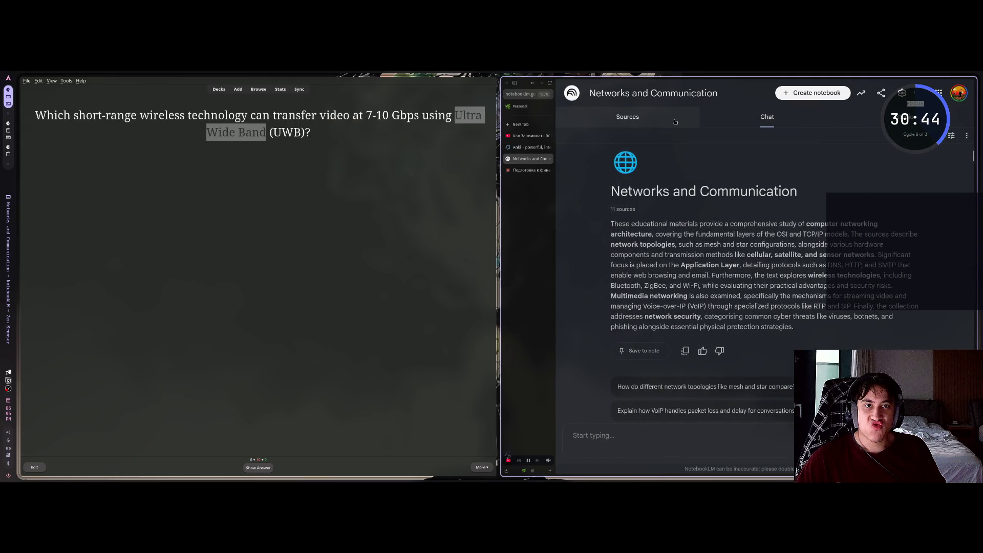
click(665, 436)
text(Wh)
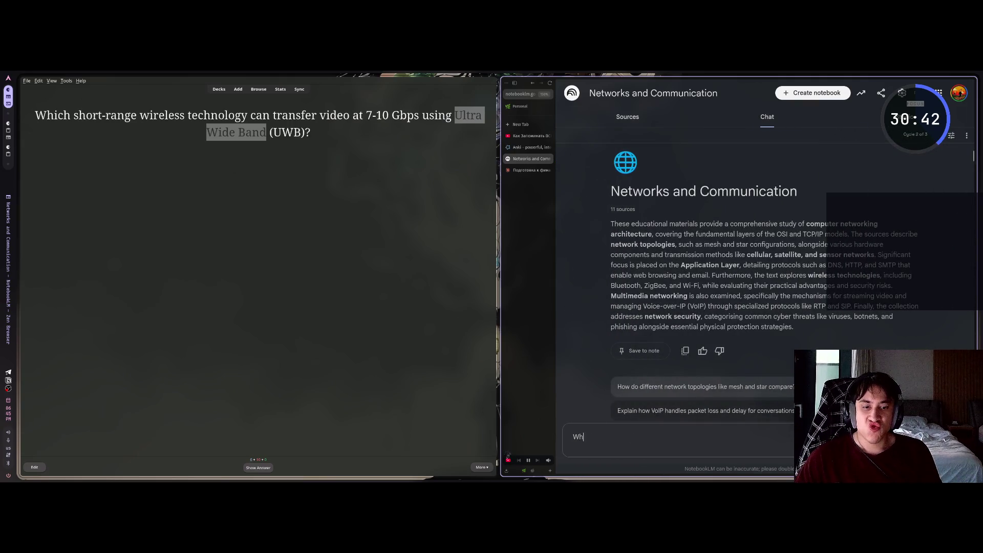
text(at is Ultra Wide Band)
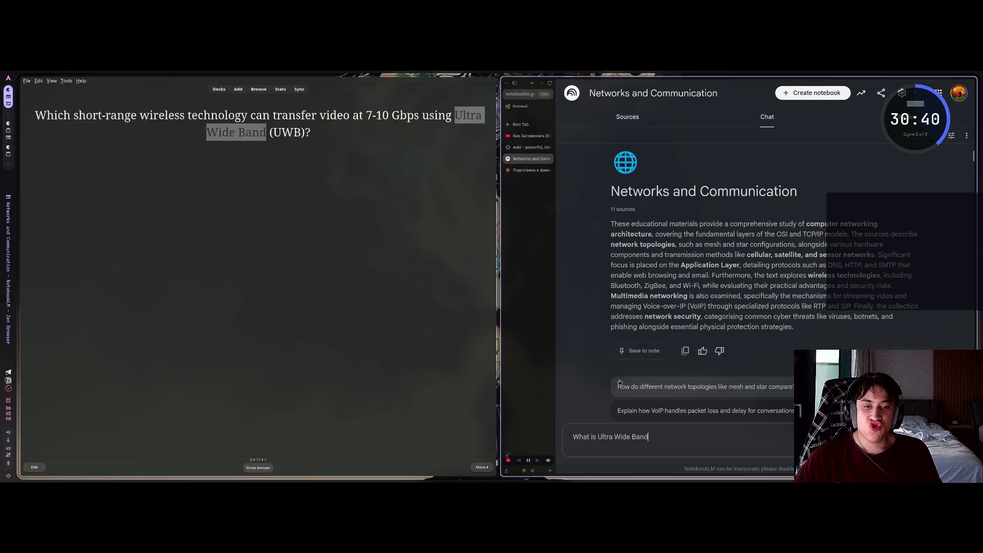
text(?)
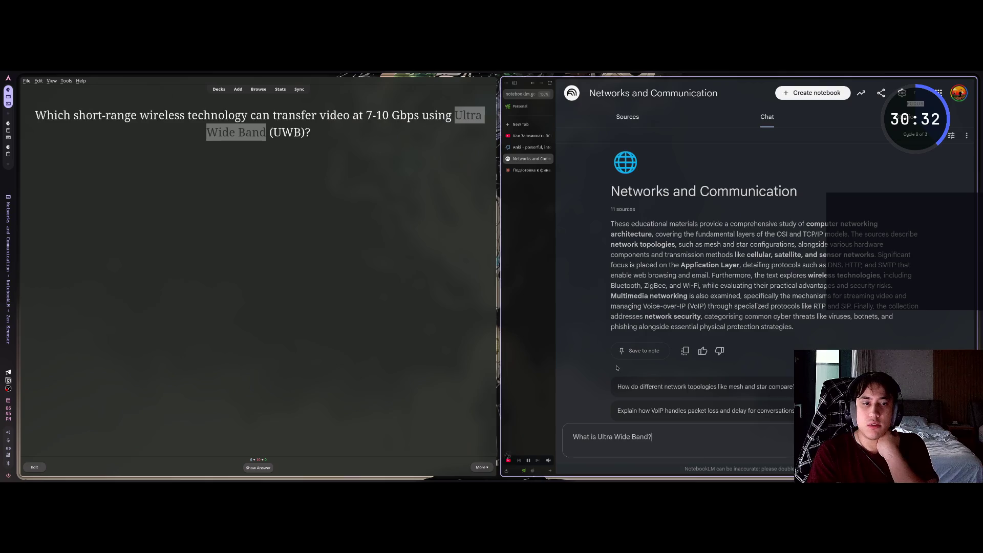
key(Return)
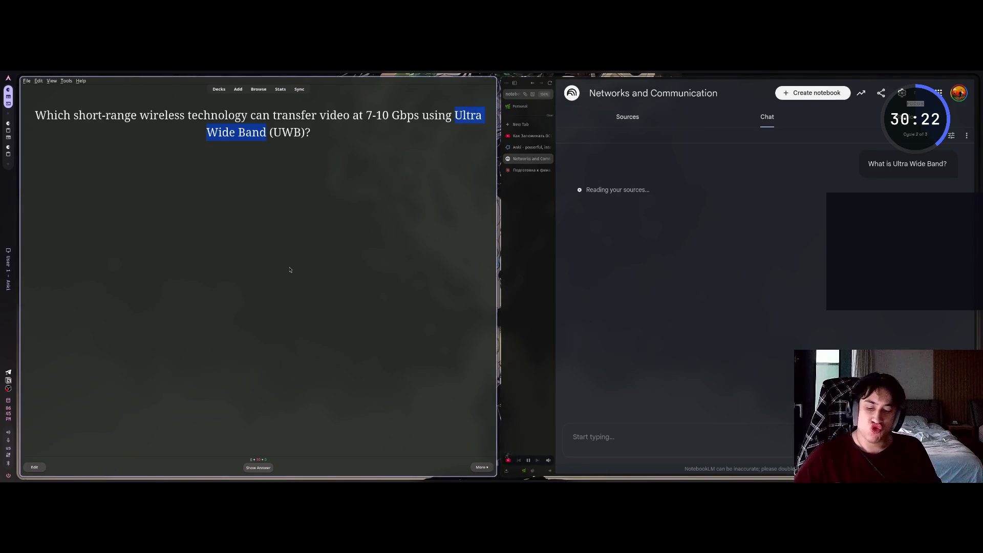
key(super+f)
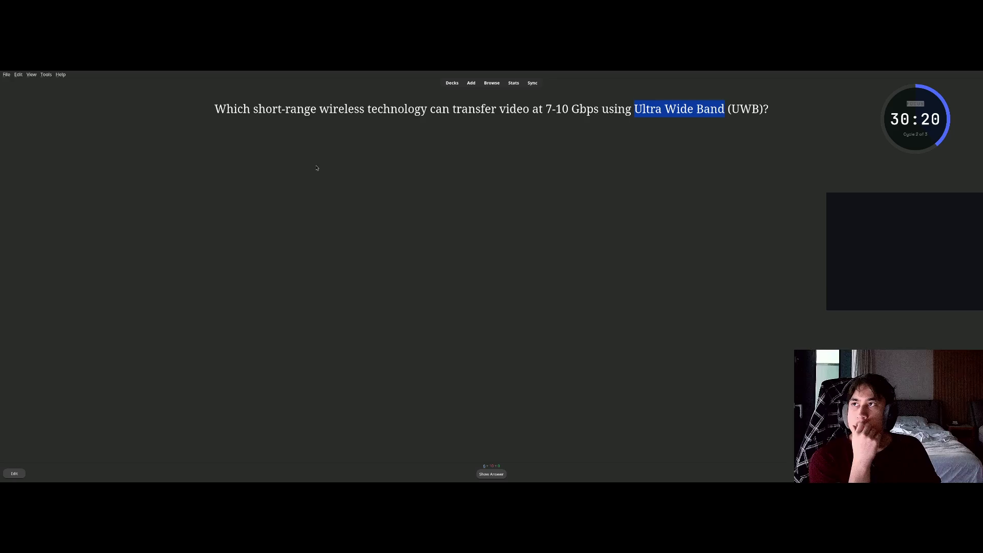
Reveal and rate the UWB/WiGig video-transfer card in full-screen Anki.
click(318, 168)
drag(258, 109, 568, 111)
click(550, 145)
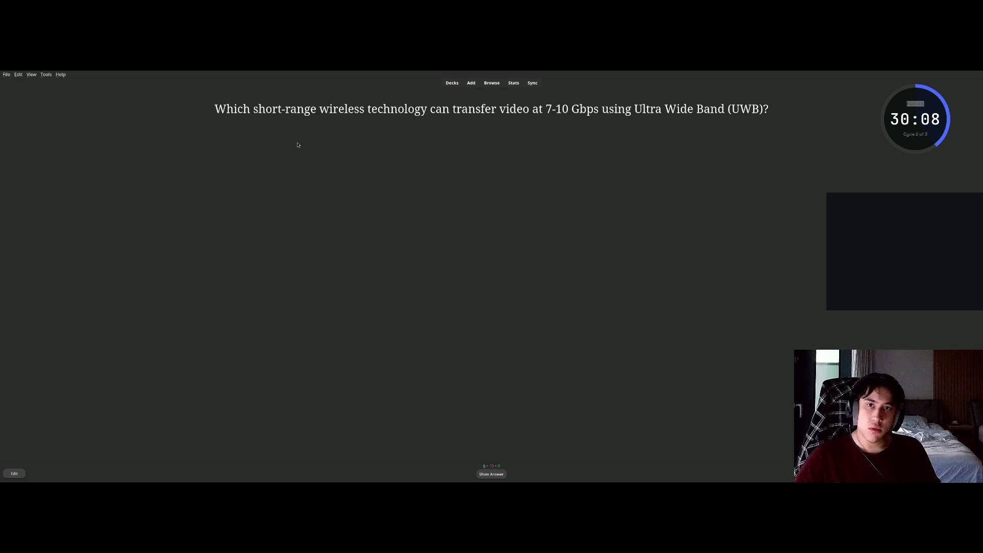
key(space)
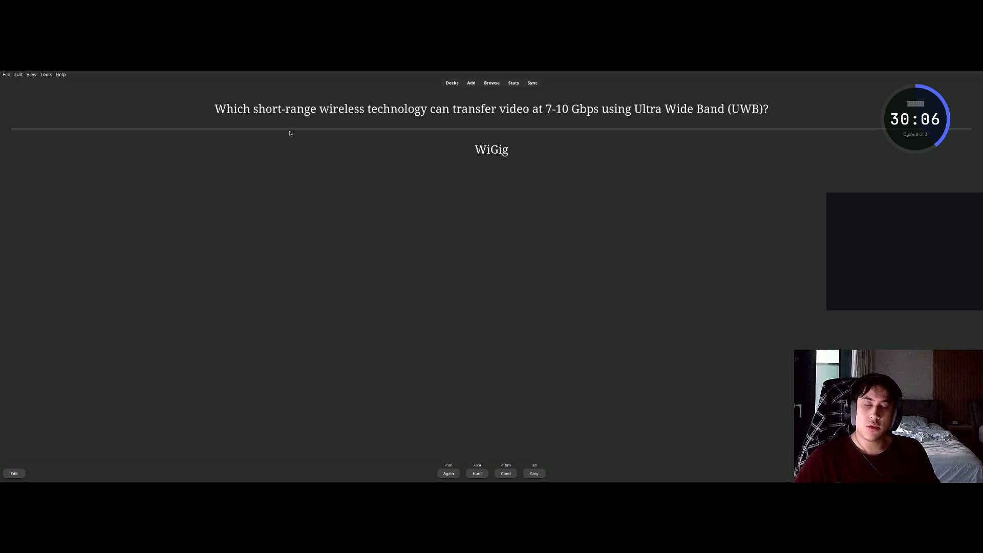
key(space)
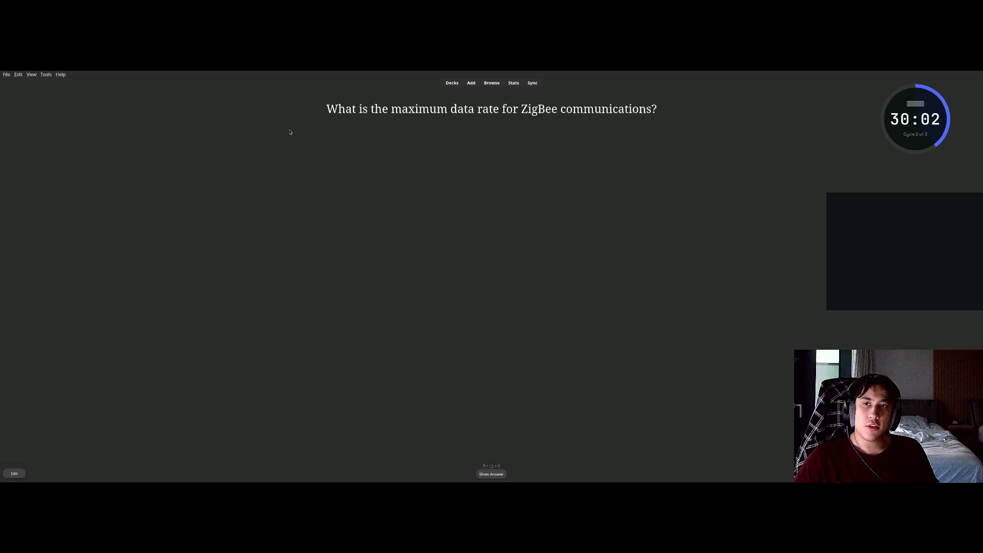
Review the ZigBee data rate, RFID barcode and NFC 5-10 cm range cards.
key(space)
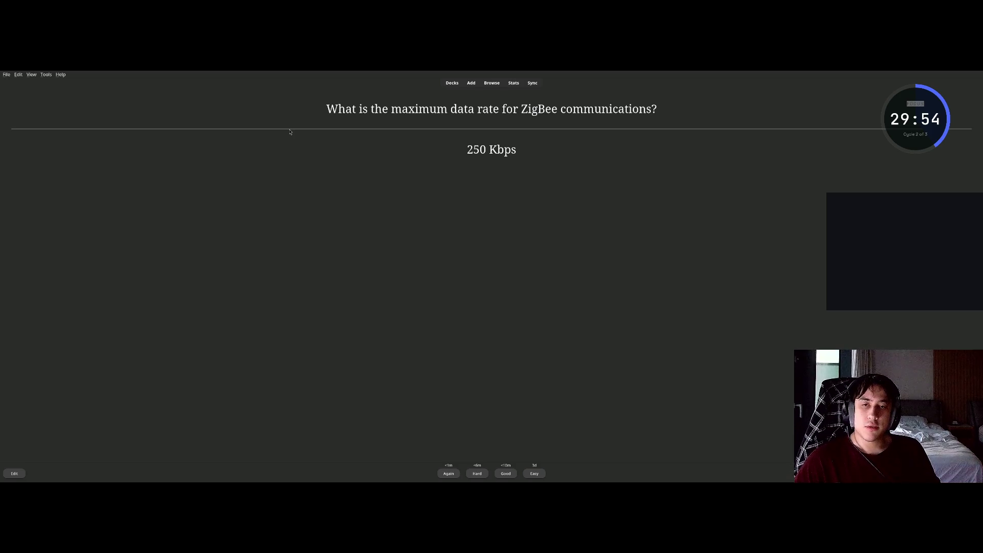
key(space)
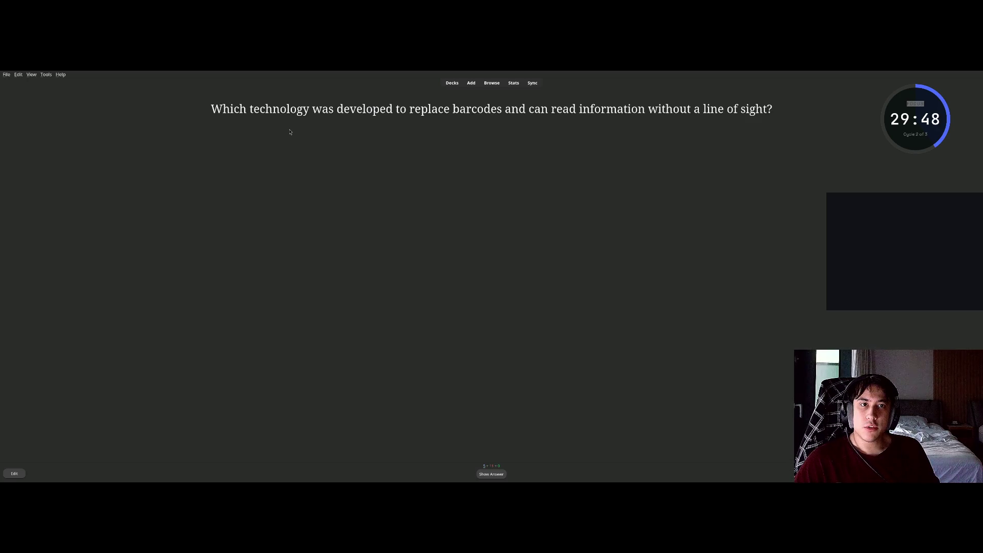
key(space)
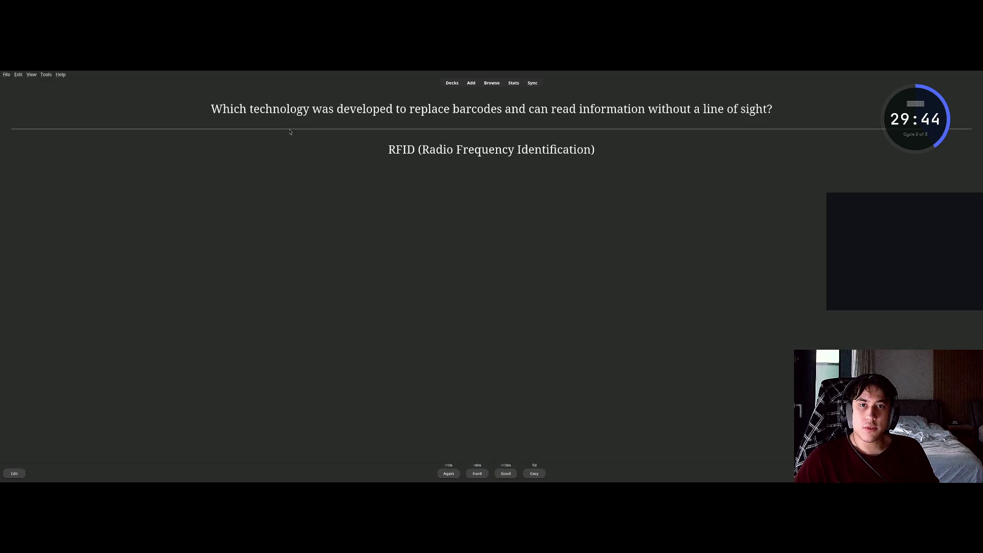
key(space)
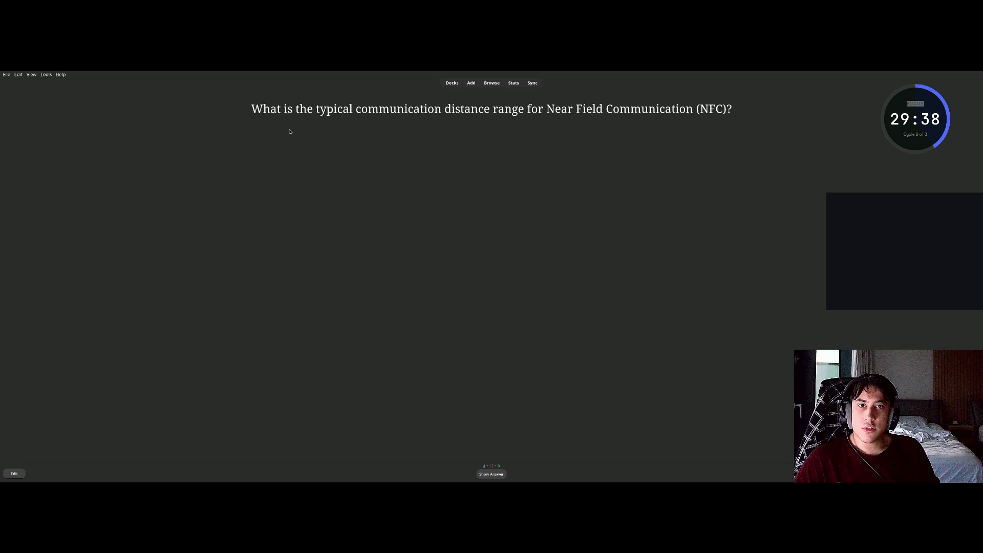
key(space)
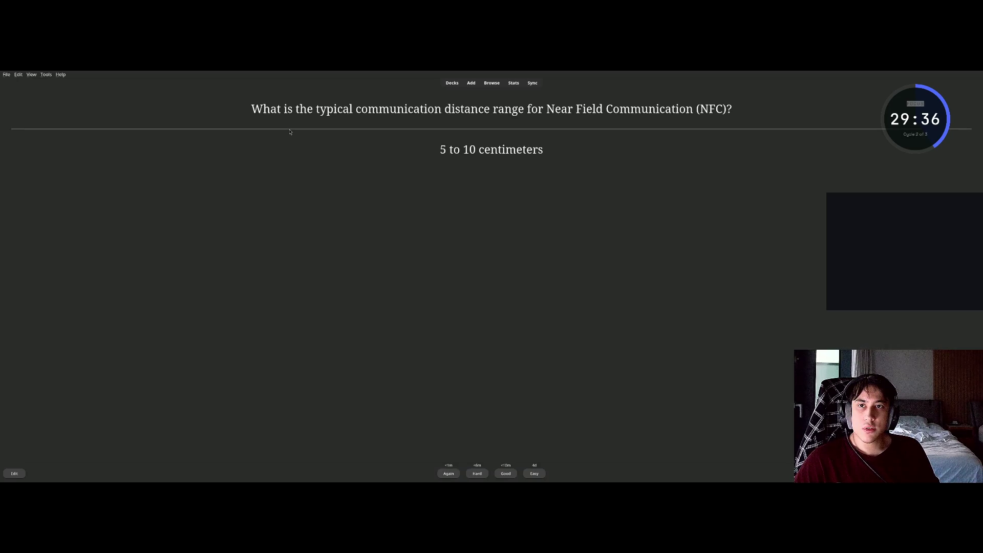
key(space)
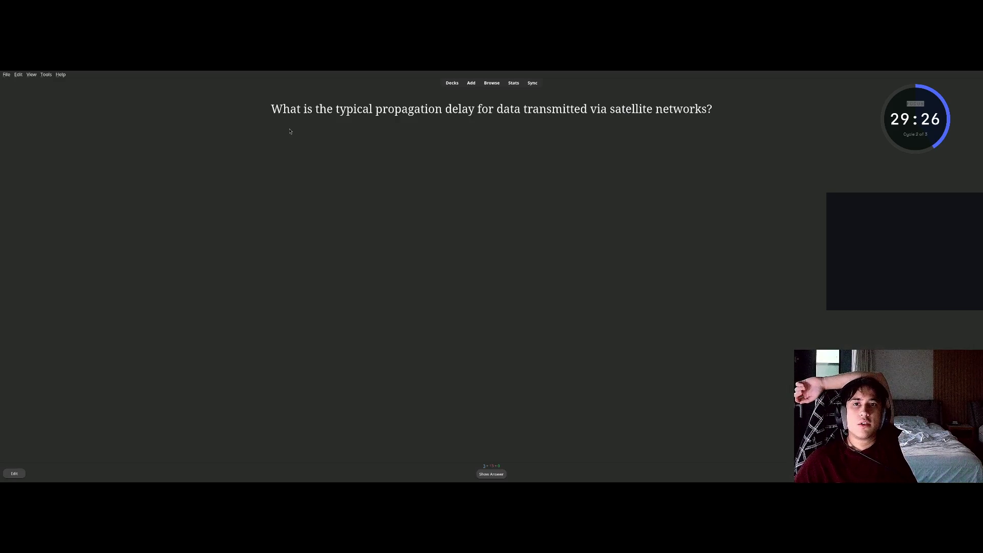
Review the satellite delay and frequency reuse cards.
key(space)
key(space)
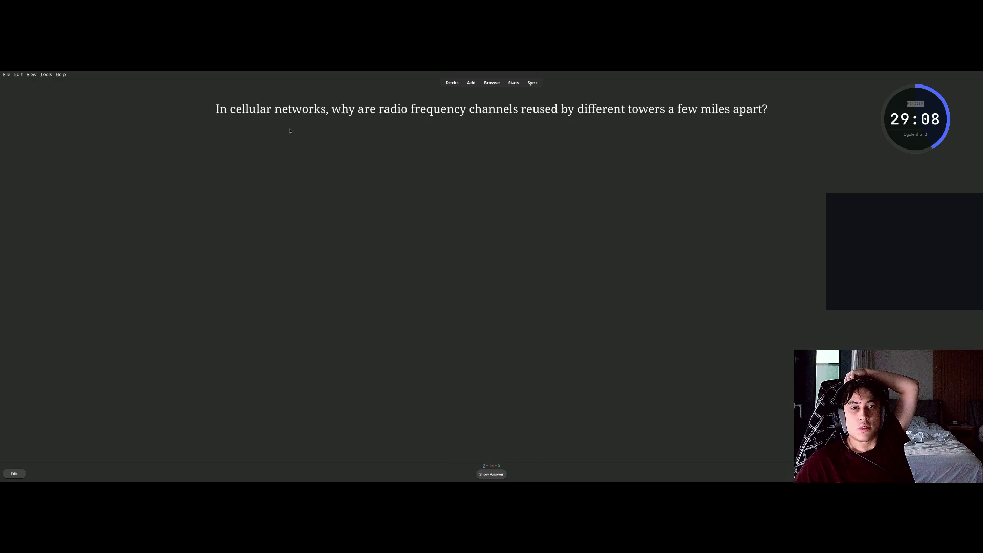
key(space)
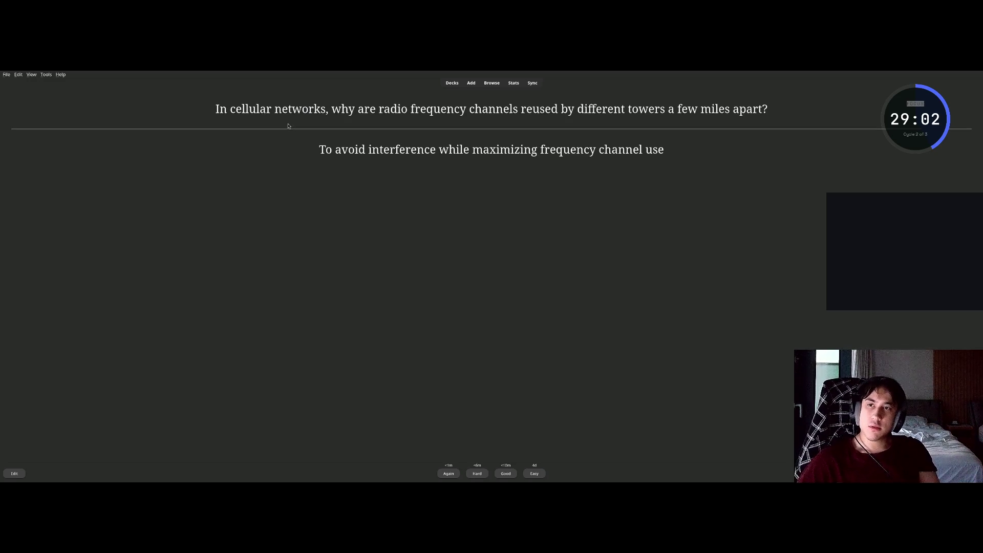
key(space)
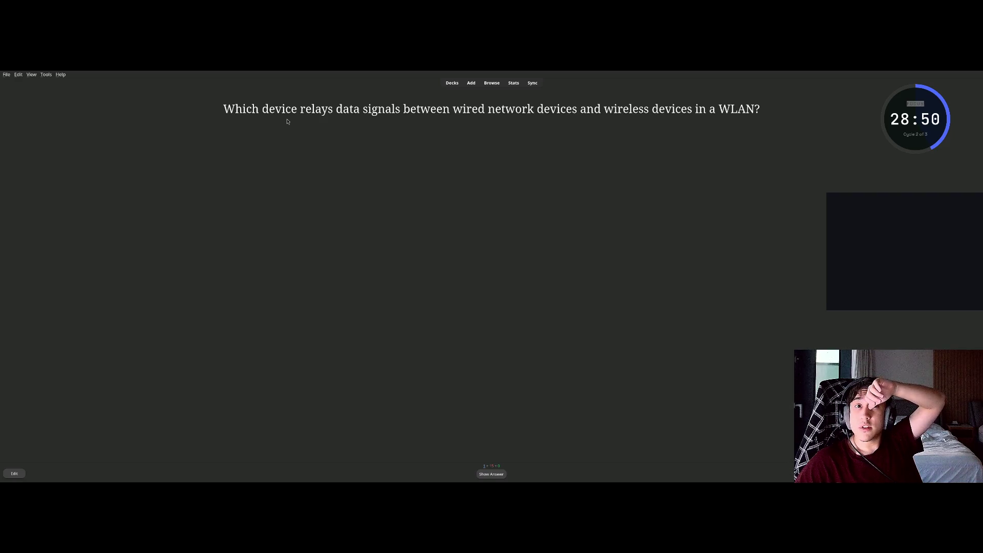
Select 'Wireless Access Point' in the WLAN card's answer and tile Anki beside NotebookLM.
key(space)
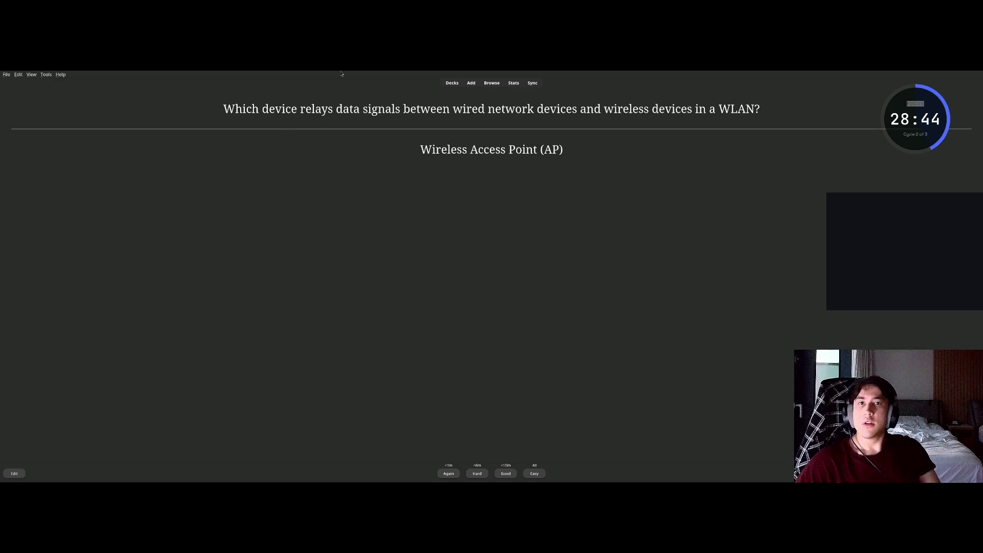
drag(420, 150, 537, 148)
key(ctrl+c)
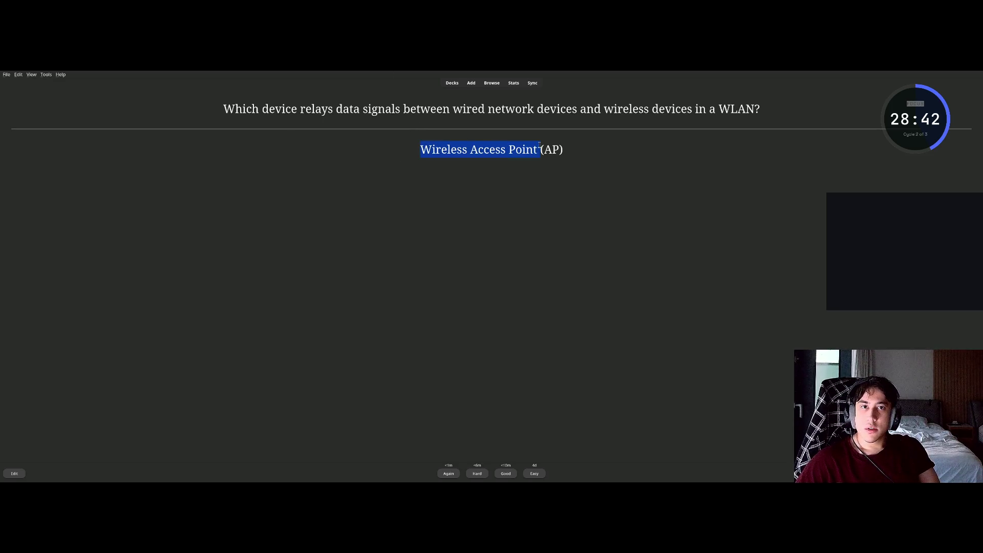
key(F11)
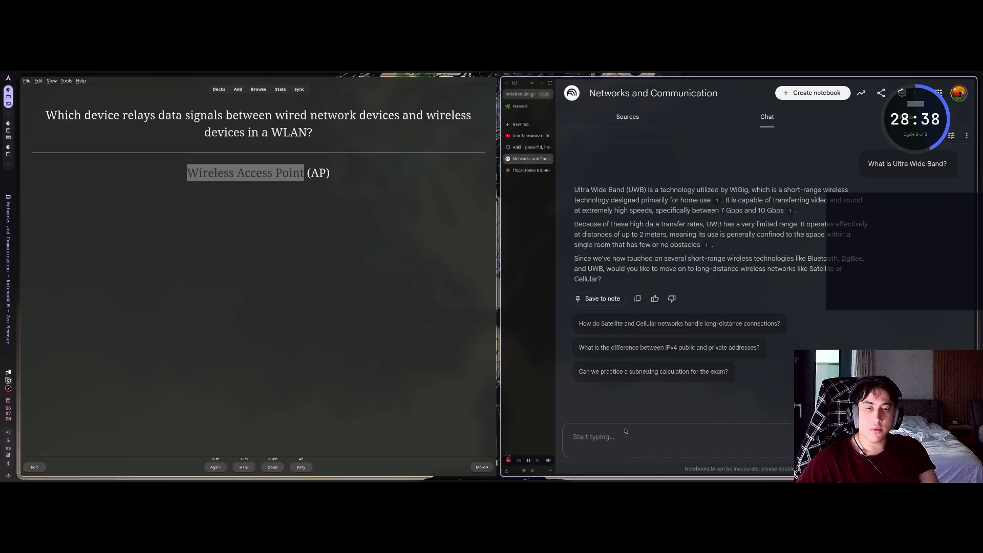
Send 'what is Wireless Access Point?' to the NotebookLM chat and maximise Anki again.
text(what is)
key(ctrl+v)
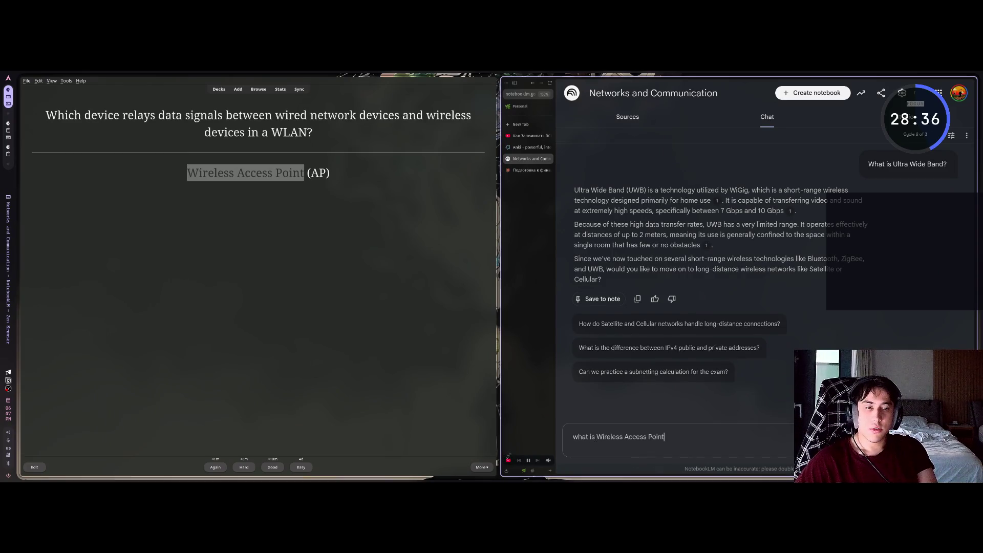
text(?)
key(Return)
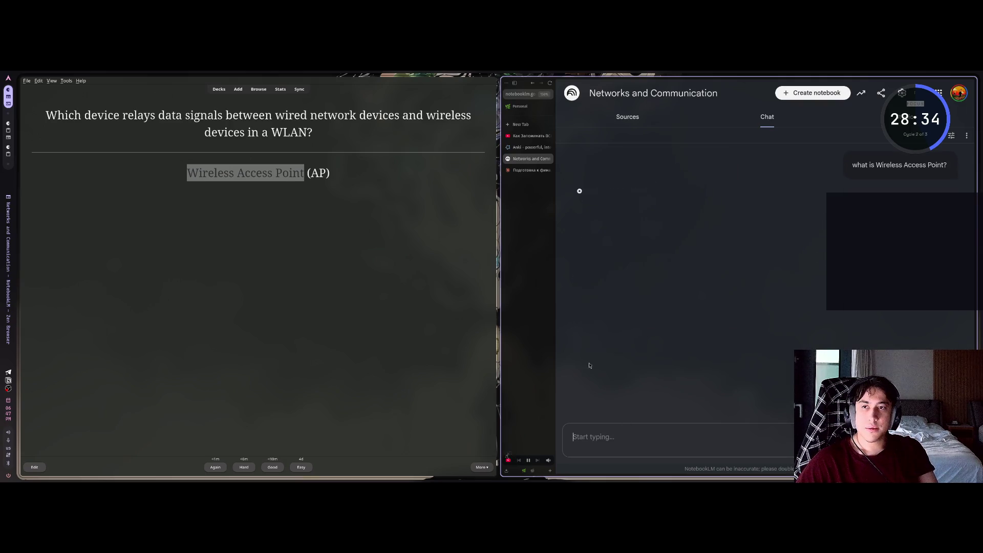
click(366, 281)
key(super+f)
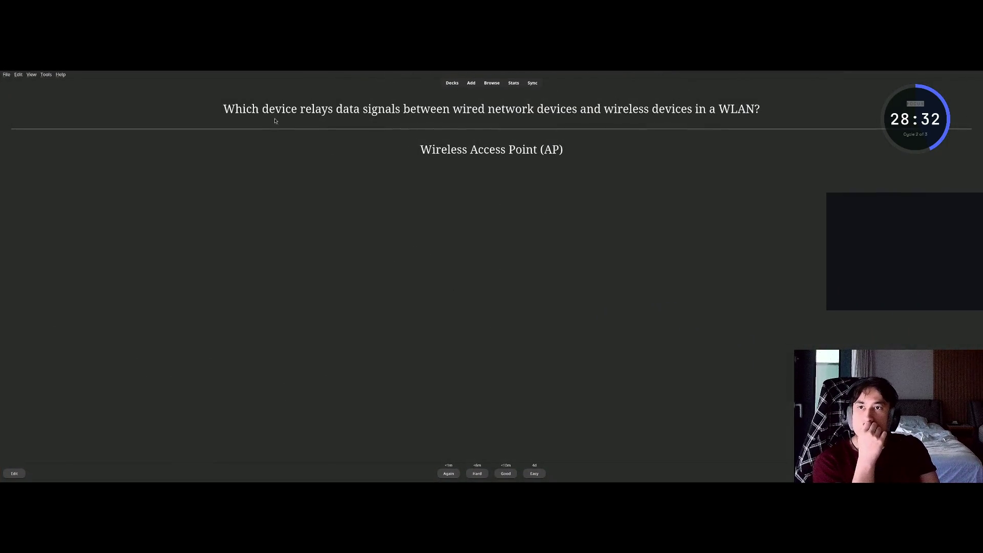
Rate the Wireless Access Point card Again so it returns for relearning.
drag(282, 110, 402, 109)
click(379, 110)
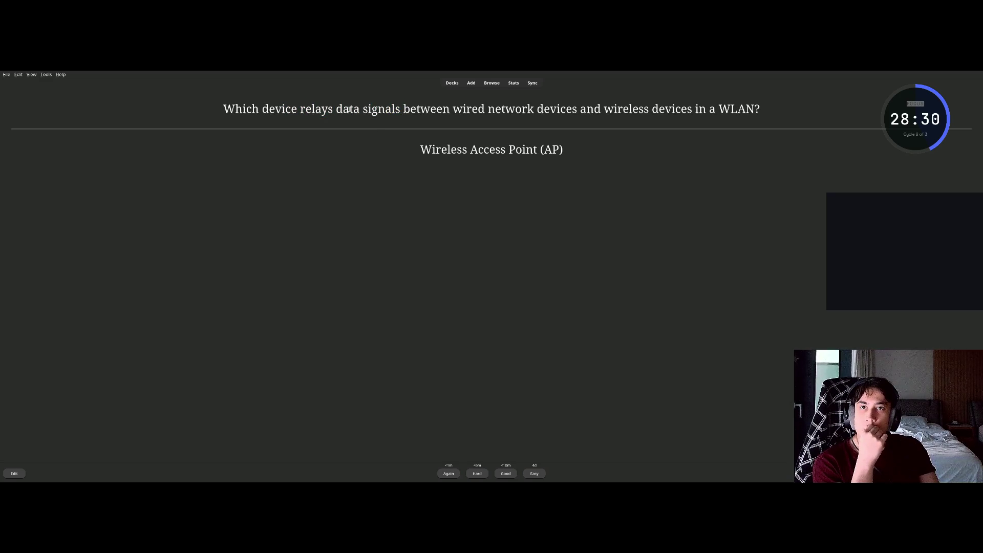
click(450, 468)
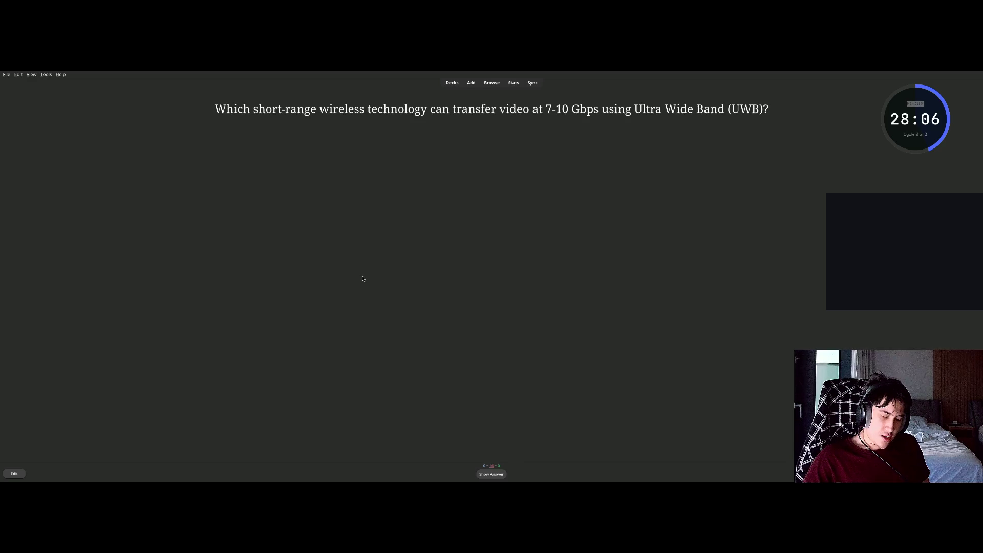
Review the WiGig, ZigBee and RFID cards, rating each Good.
key(space)
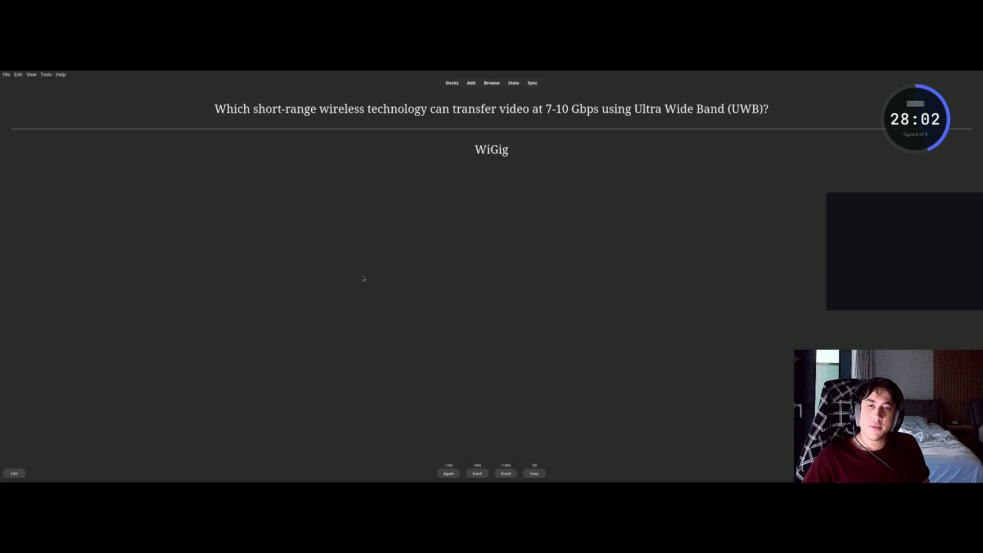
key(space)
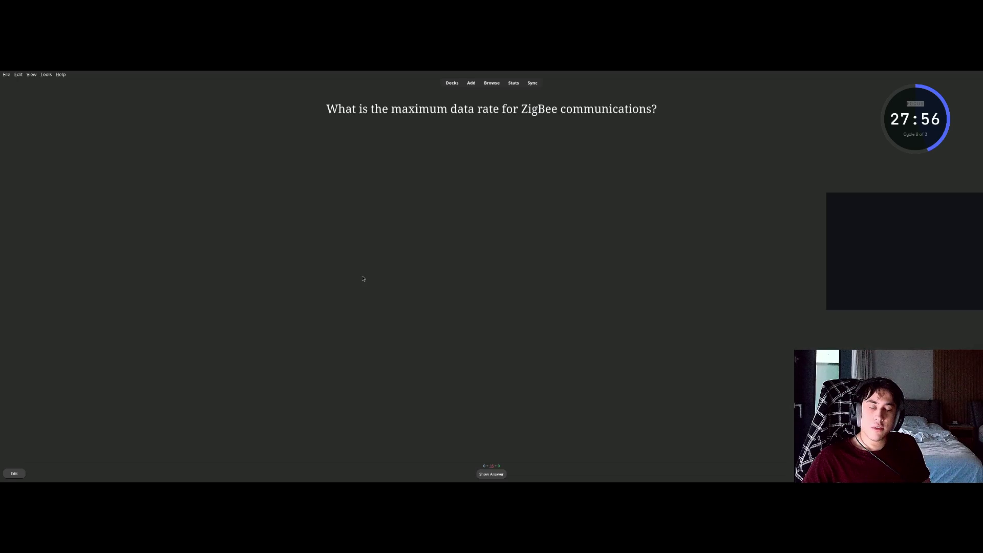
key(space)
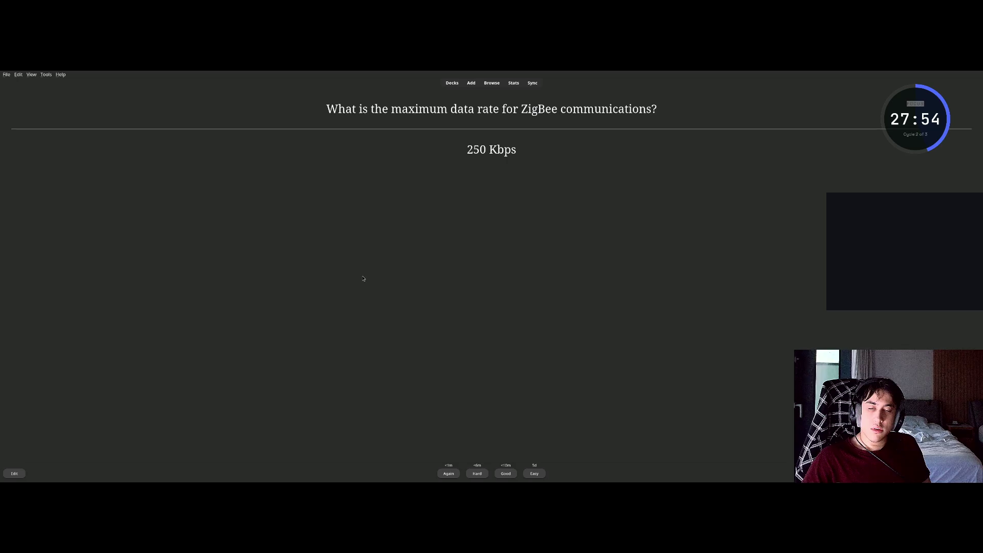
key(space)
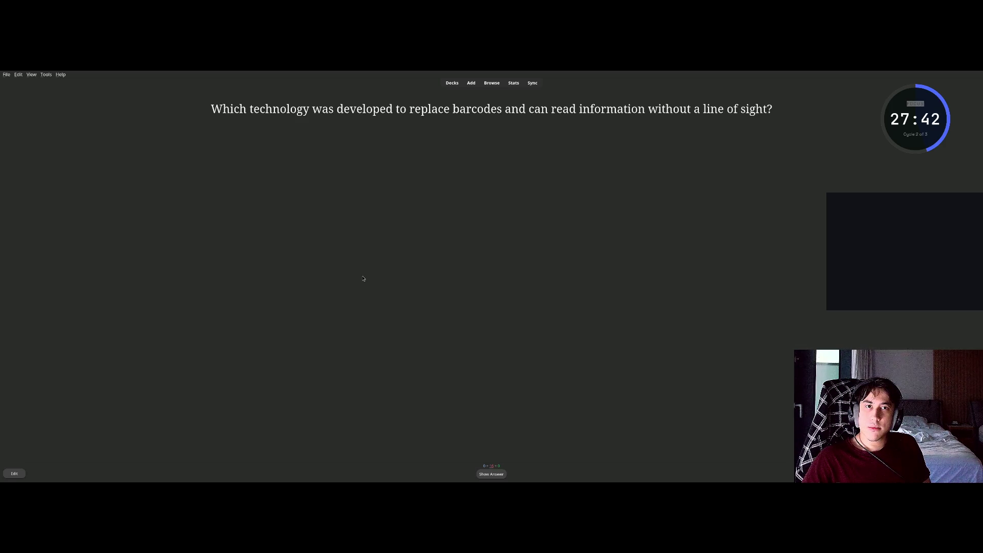
key(space)
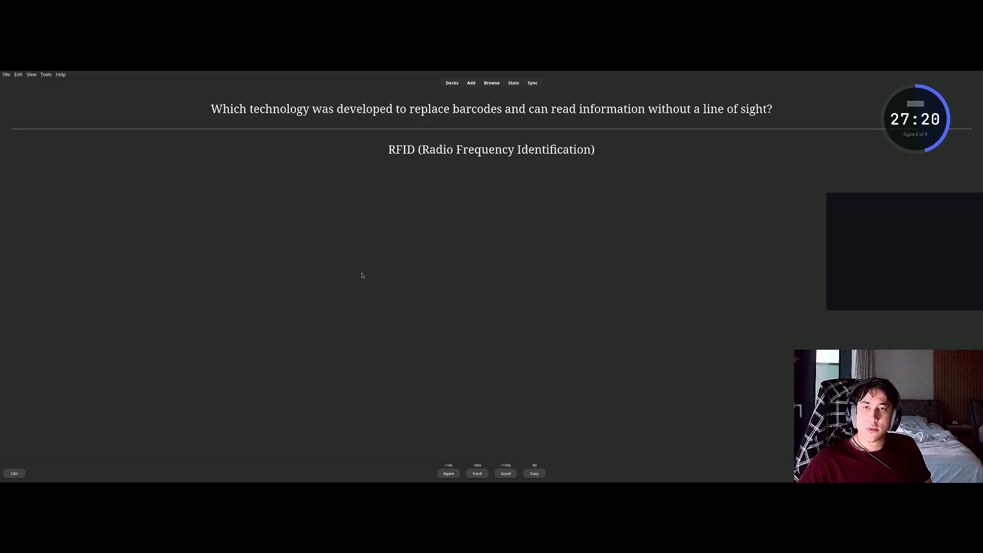
key(space)
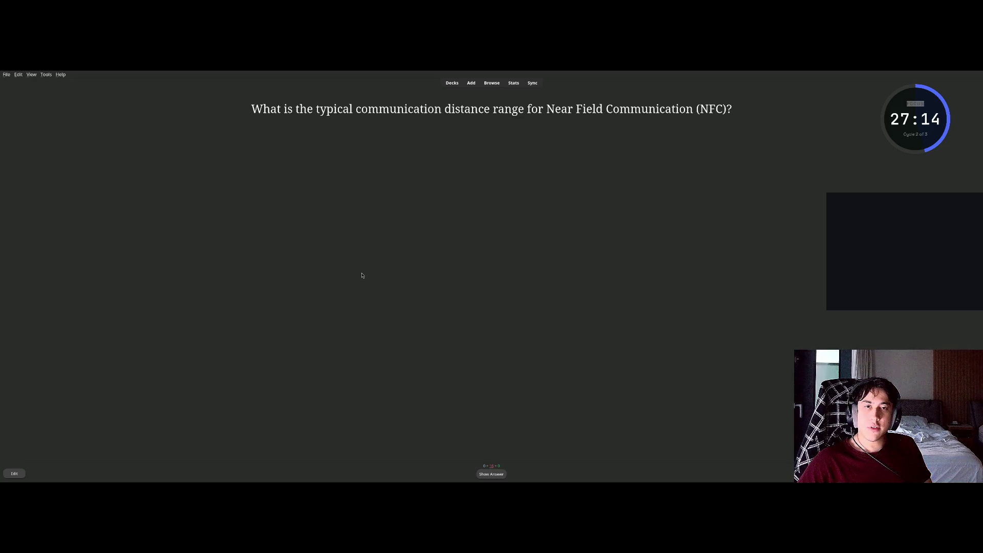
Review the NFC, satellite delay and access point cards, rating each Good.
key(space)
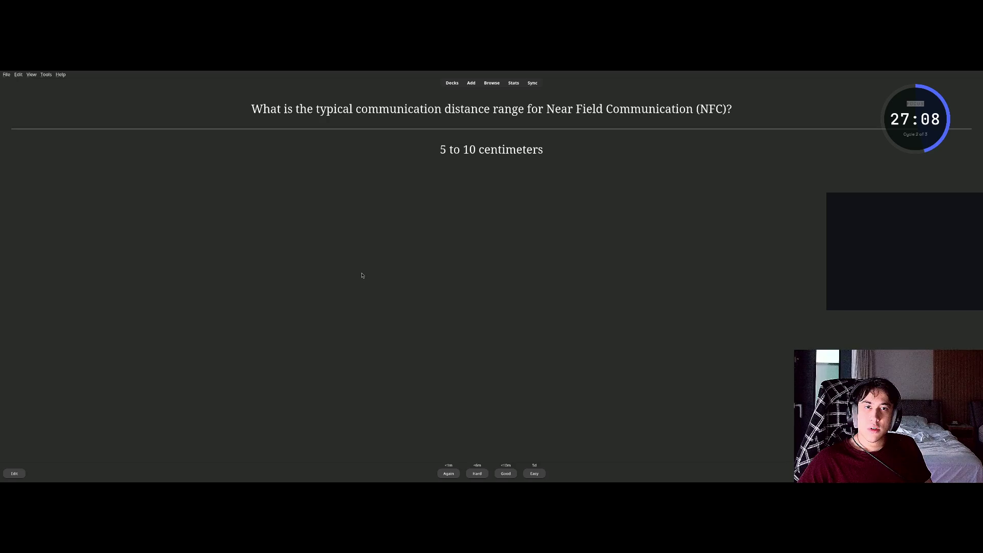
key(space)
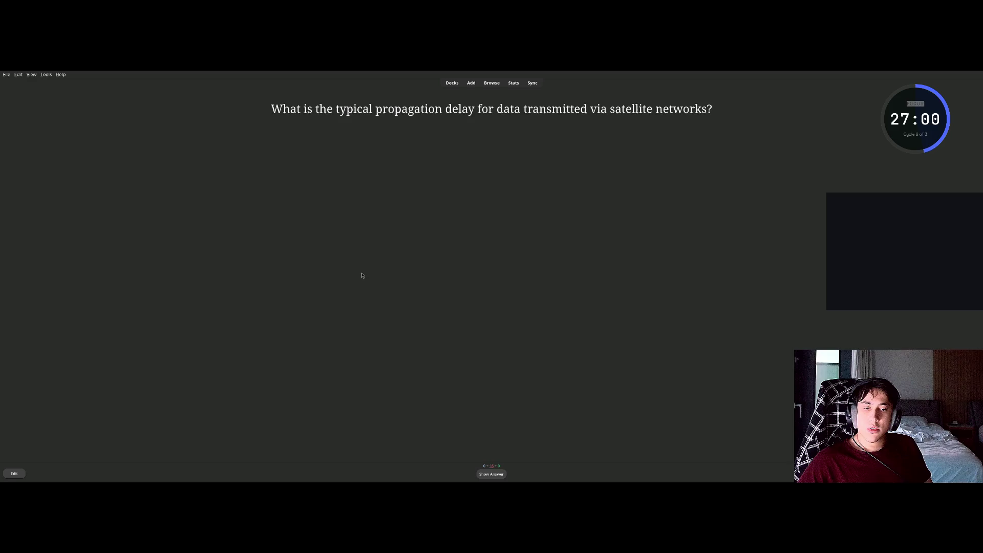
key(space)
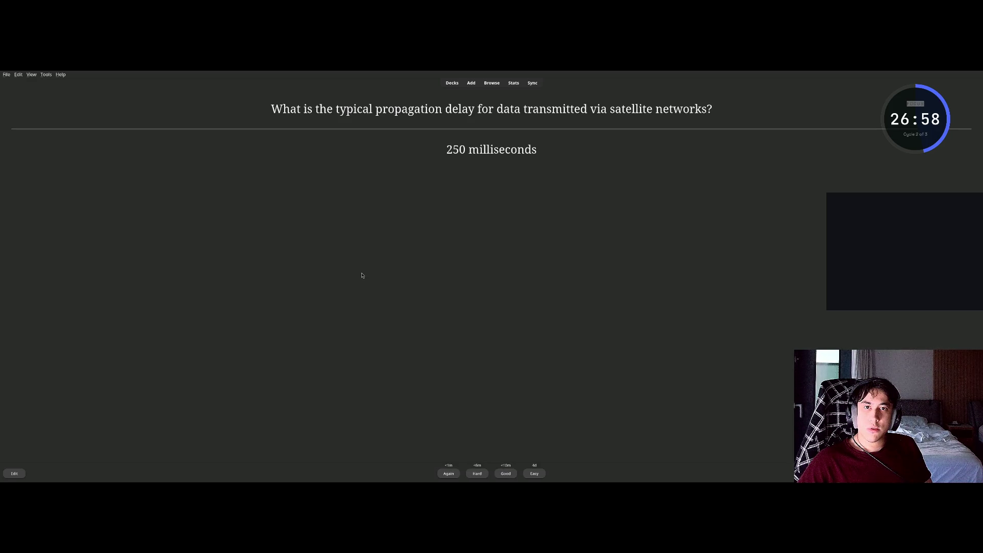
key(space)
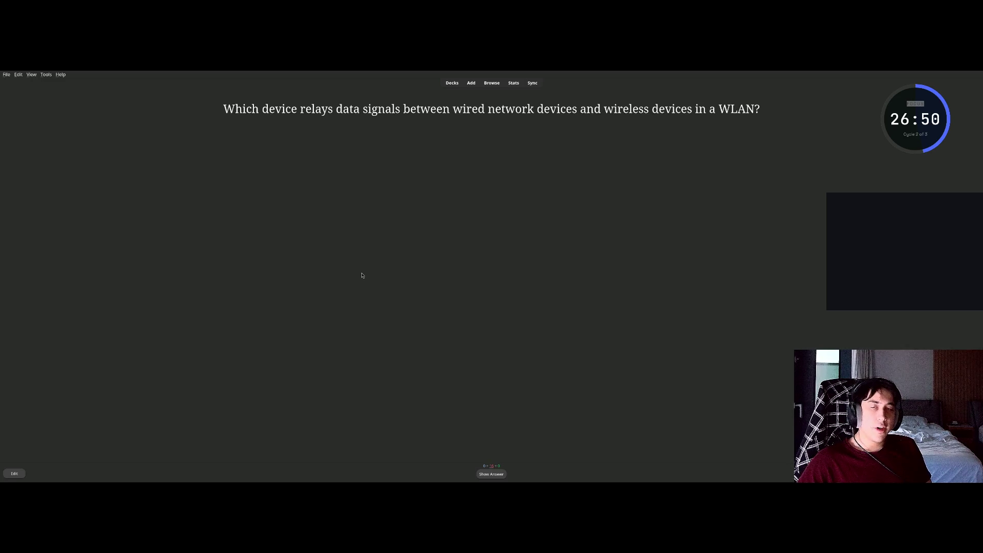
key(space)
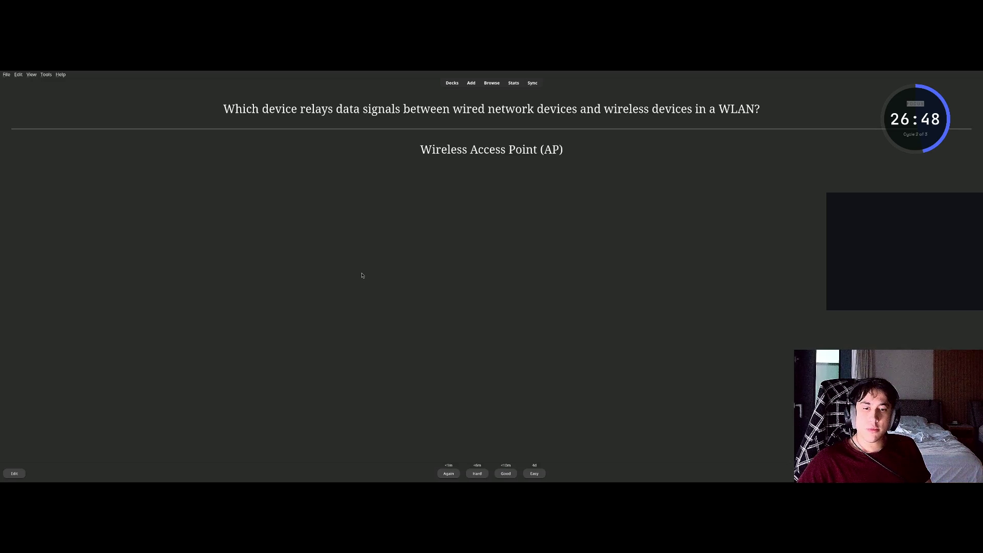
key(space)
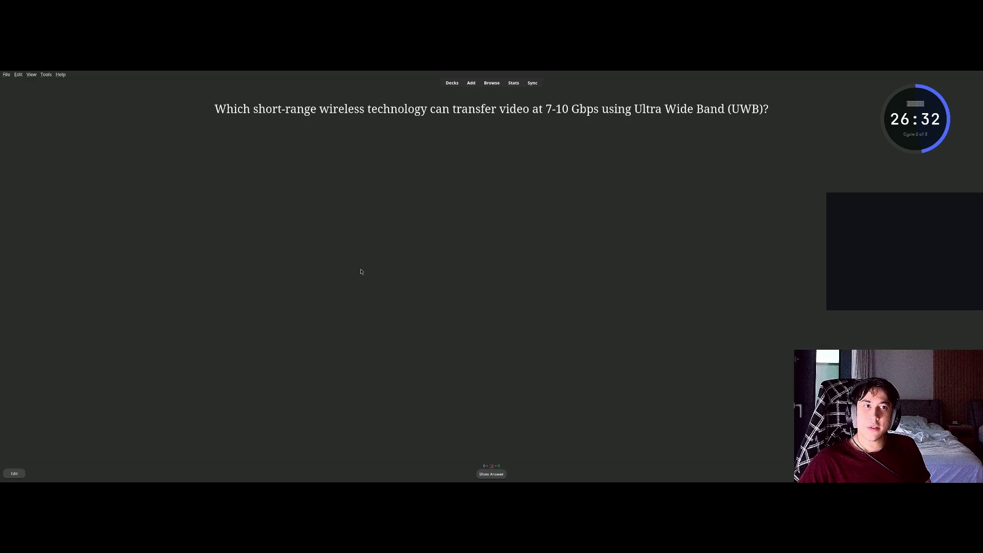
Review the WiGig, RFID and Bluetooth Piconet (eight devices) cards, rating each Good.
key(space)
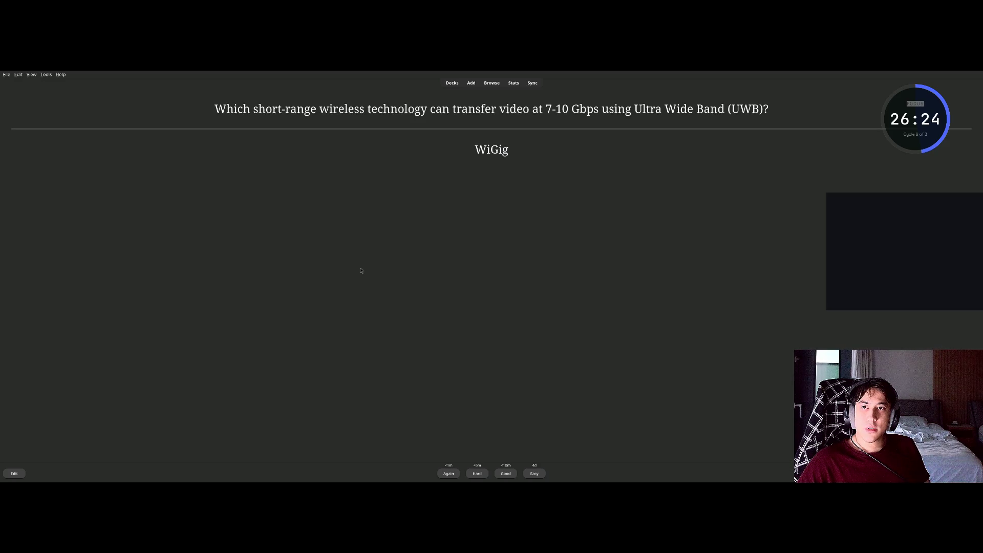
key(space)
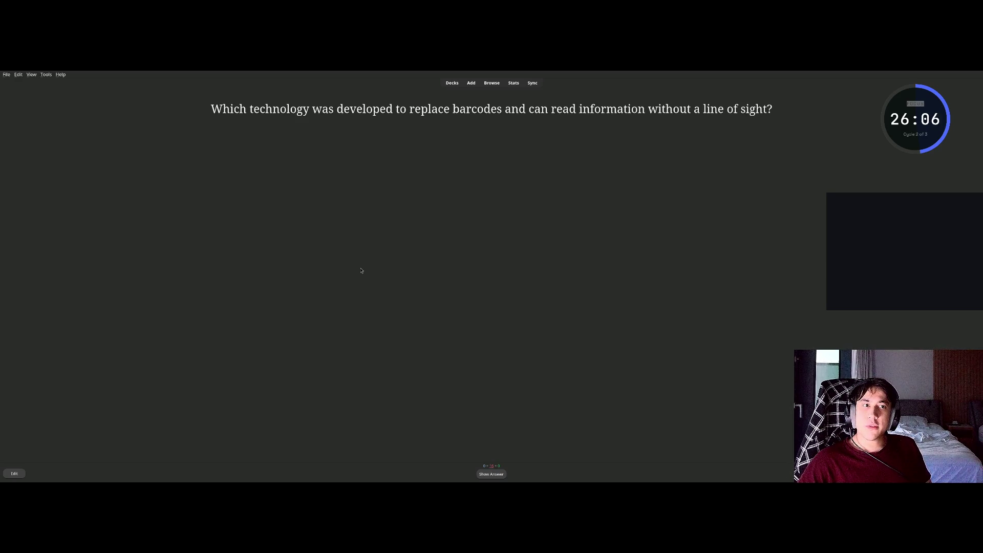
key(space)
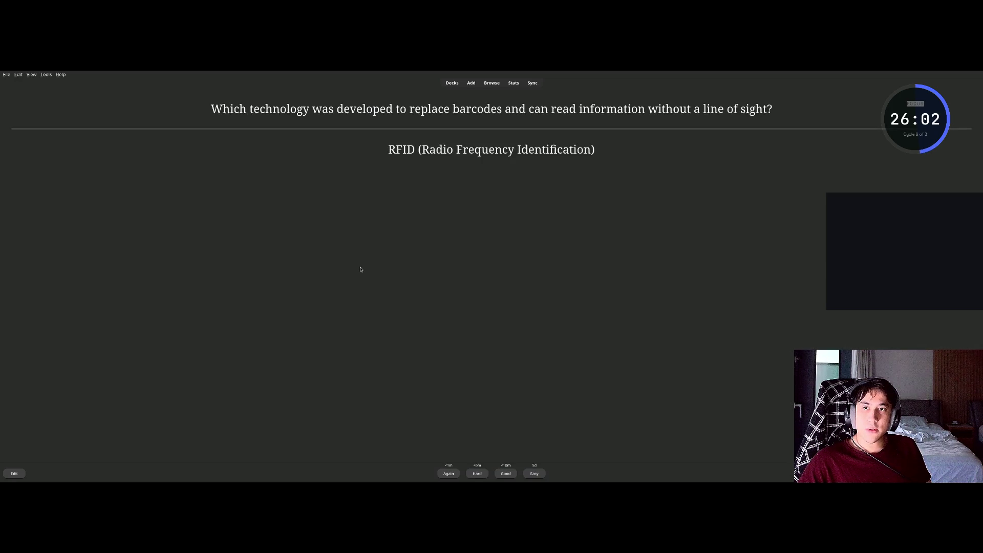
key(space)
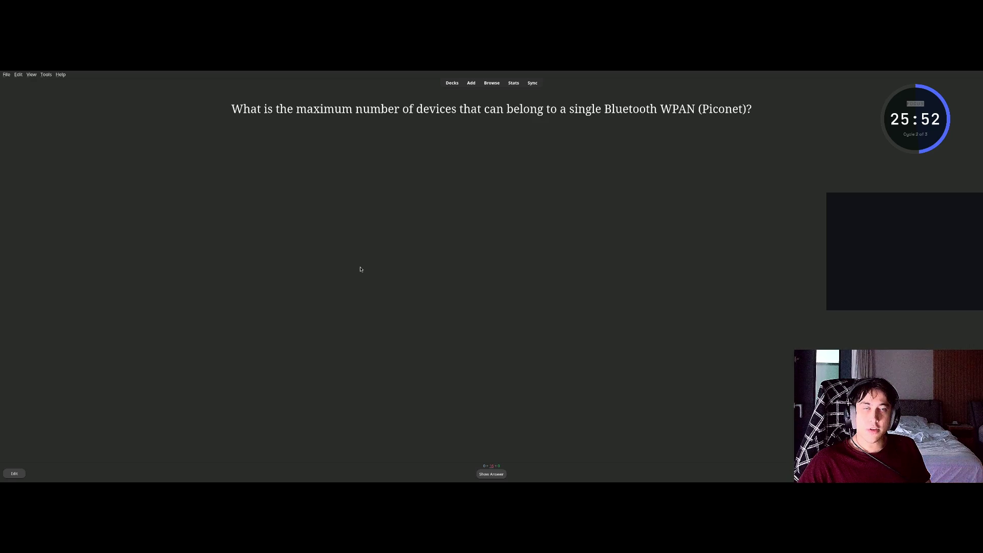
key(space)
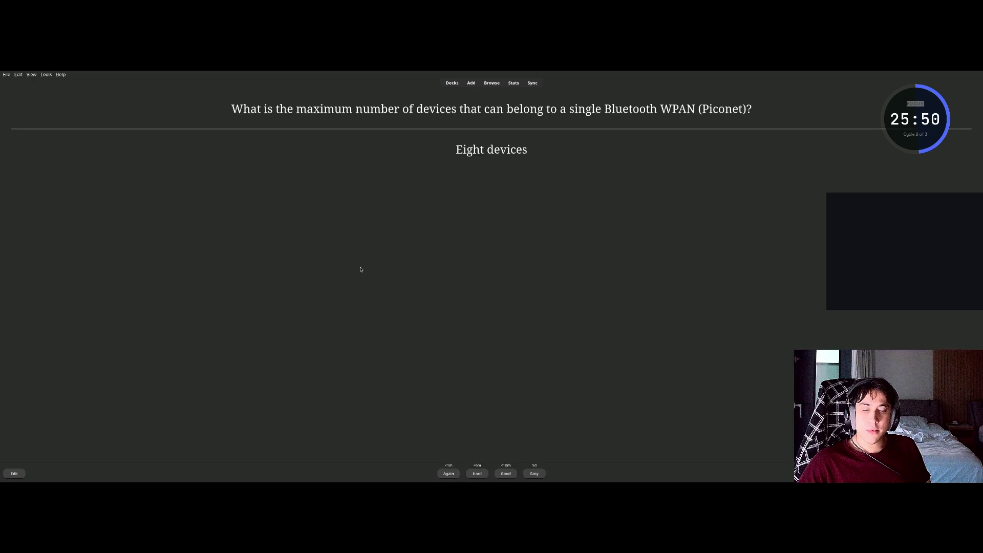
key(space)
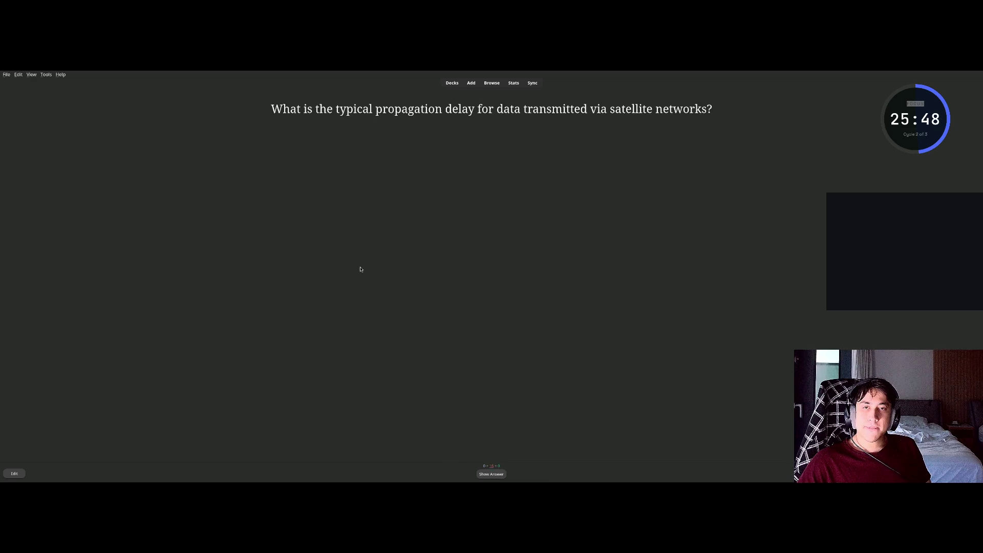
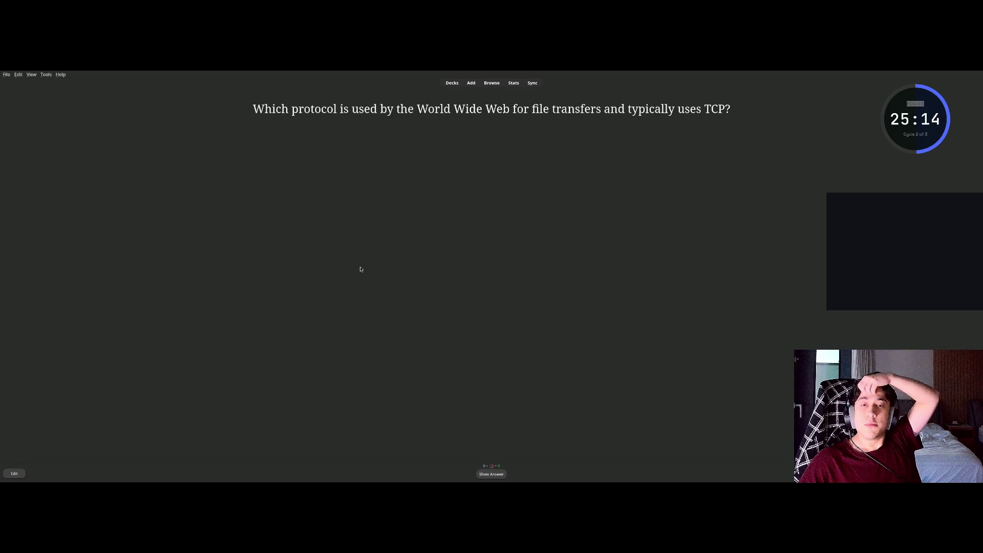
Reveal and grade Good the HTTP, email address format, URL and DNS transport (UDP) cards.
key(space)
key(space)
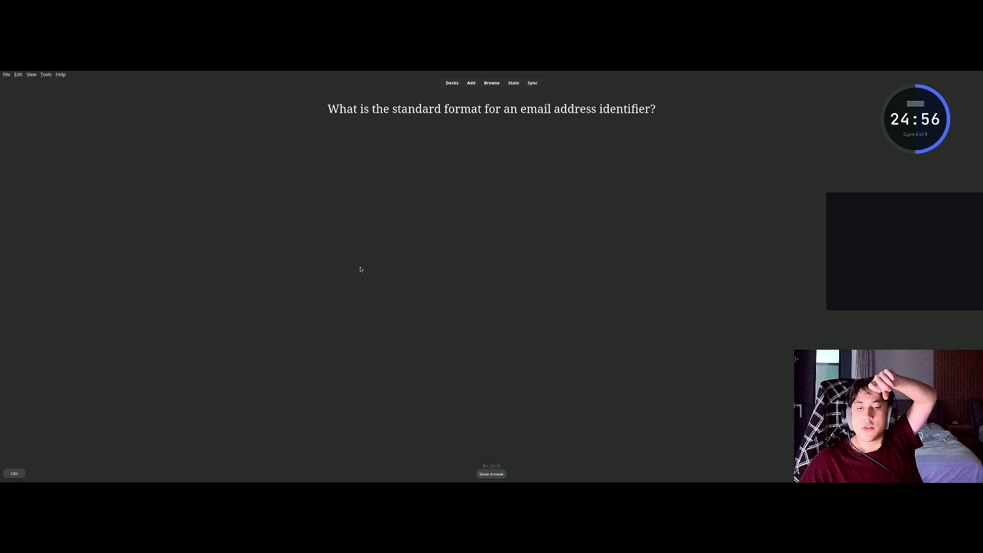
key(space)
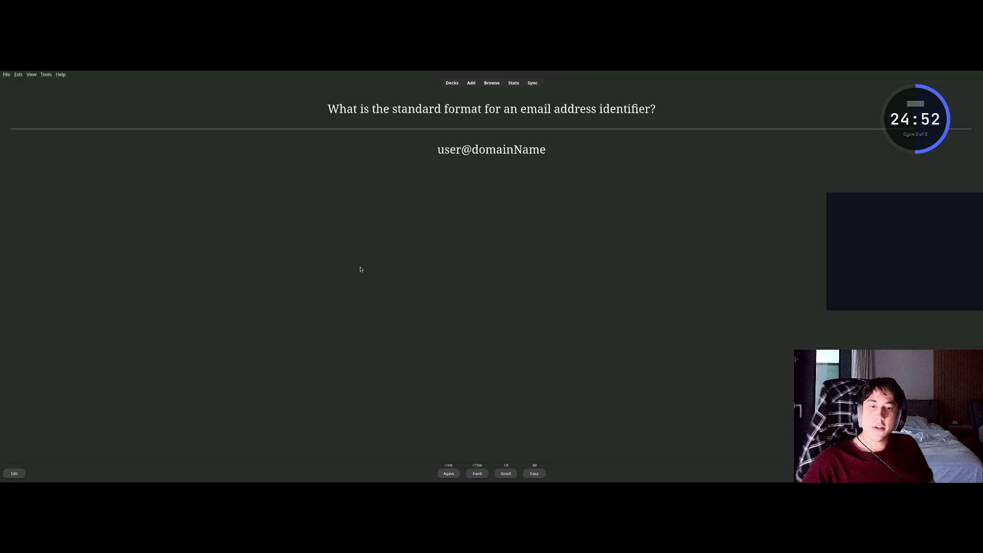
key(space)
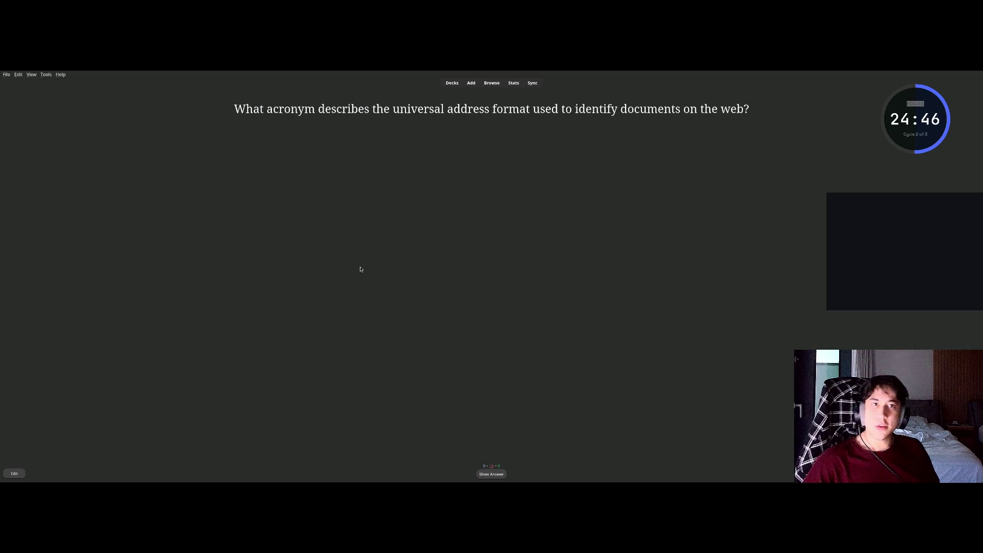
key(space)
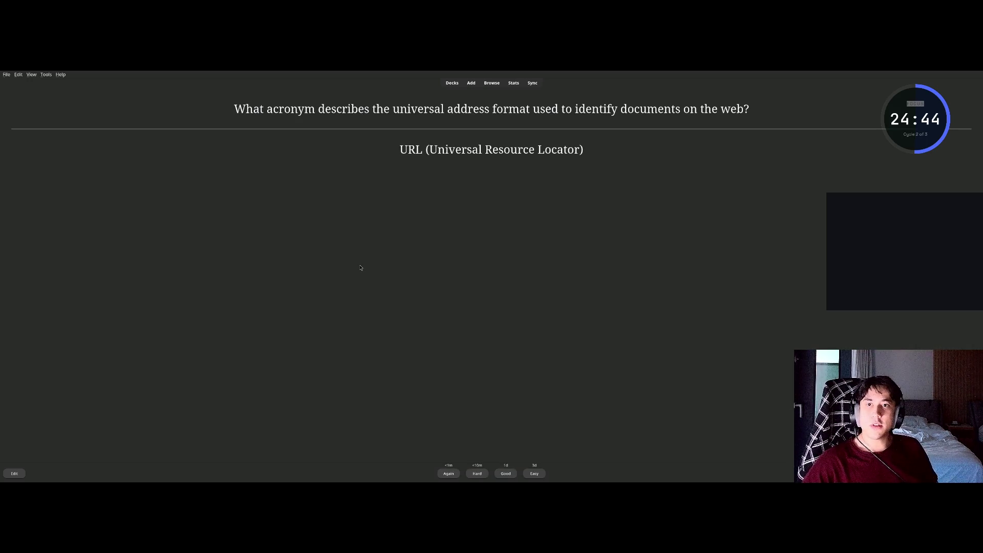
key(space)
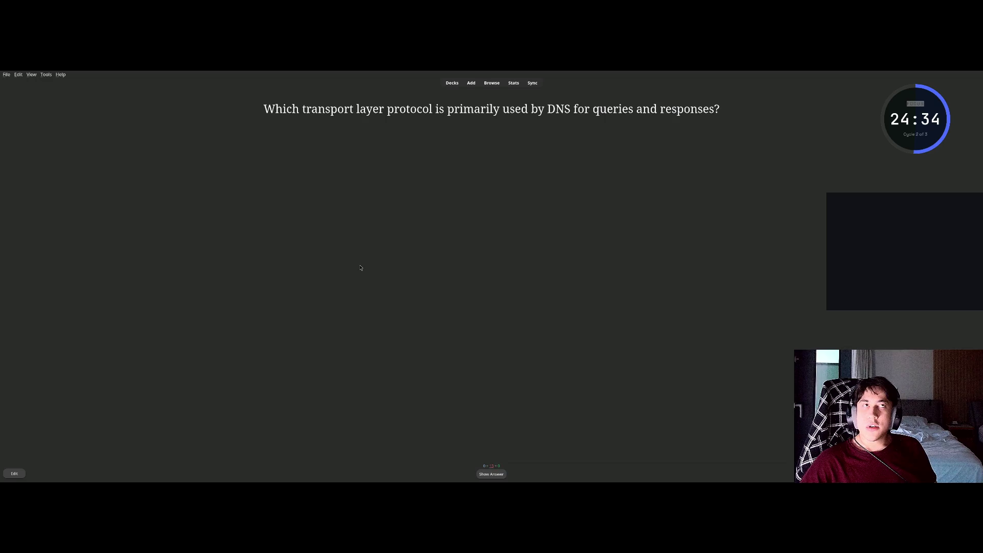
key(space)
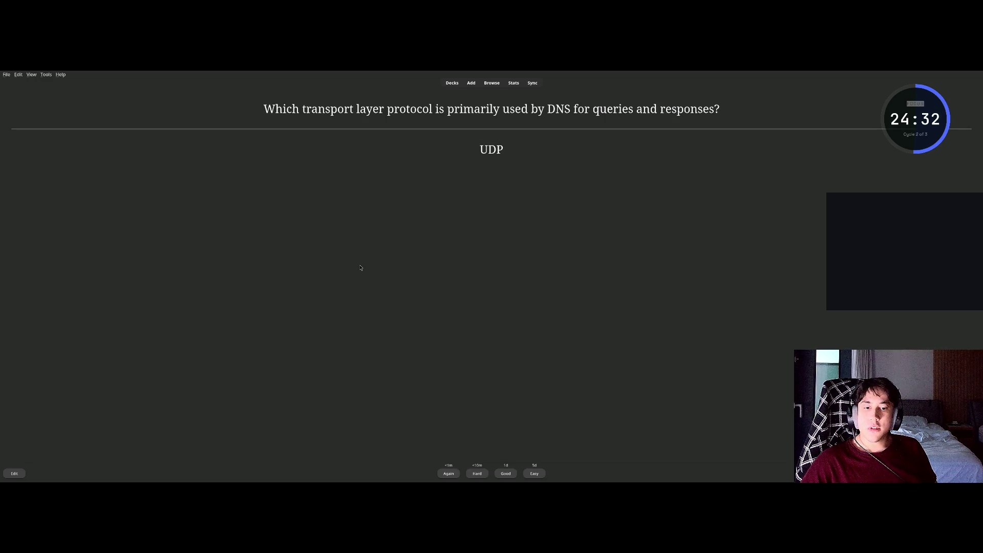
key(space)
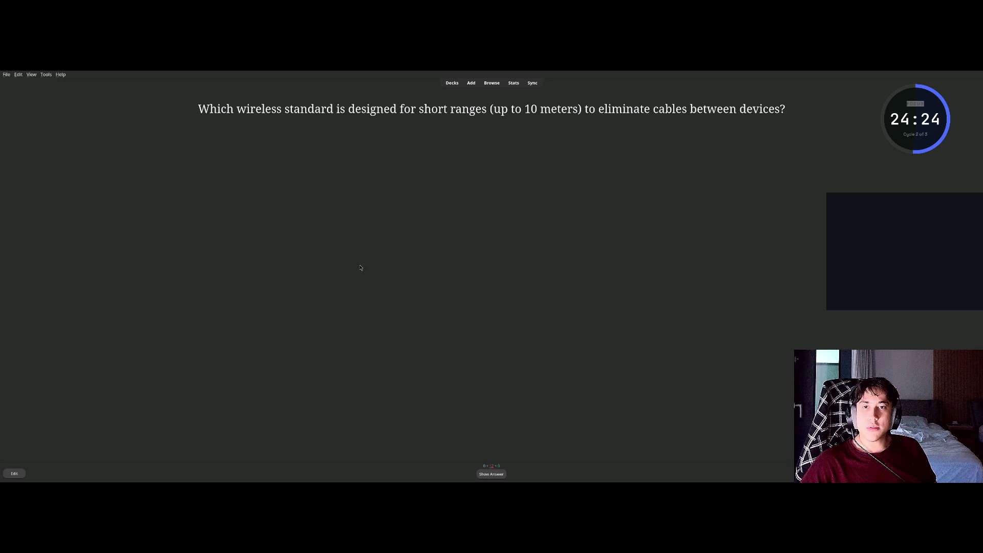
Reveal and grade the Bluetooth, FTP active-mode ports and DNS caching cards.
key(space)
key(space)
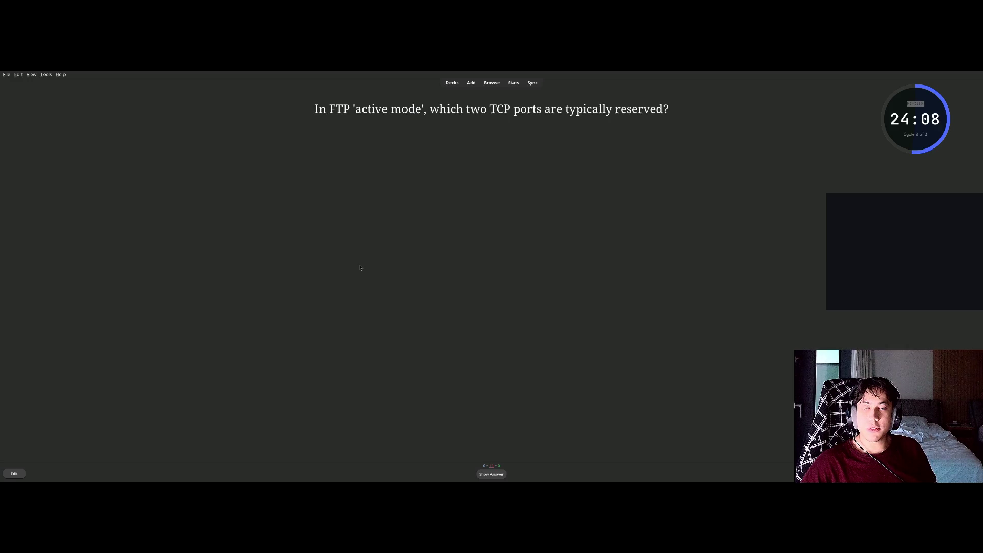
key(space)
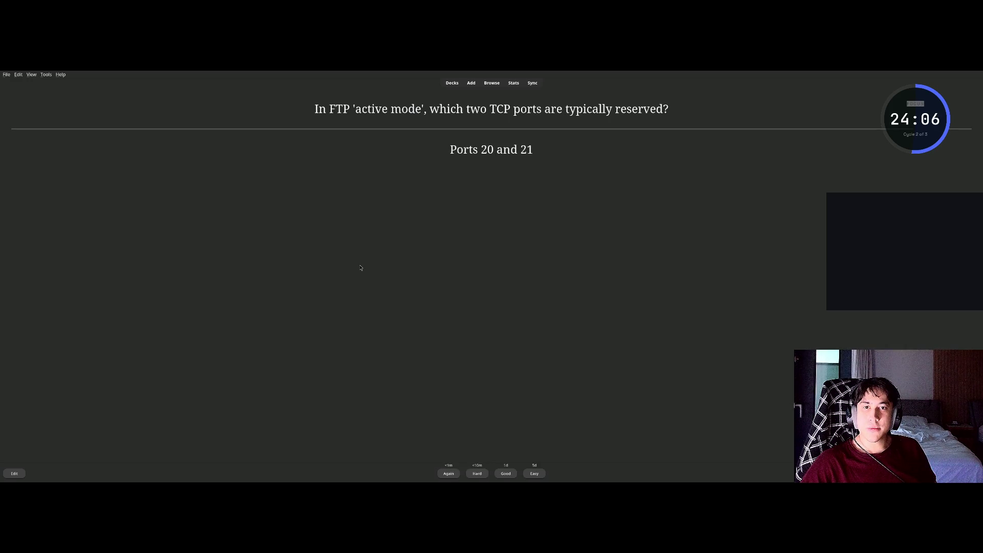
key(space)
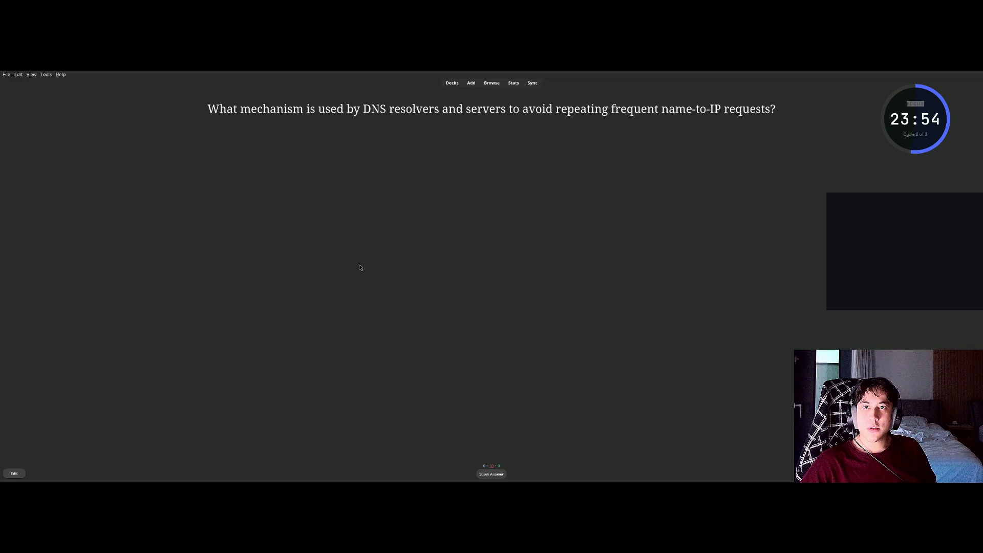
key(space)
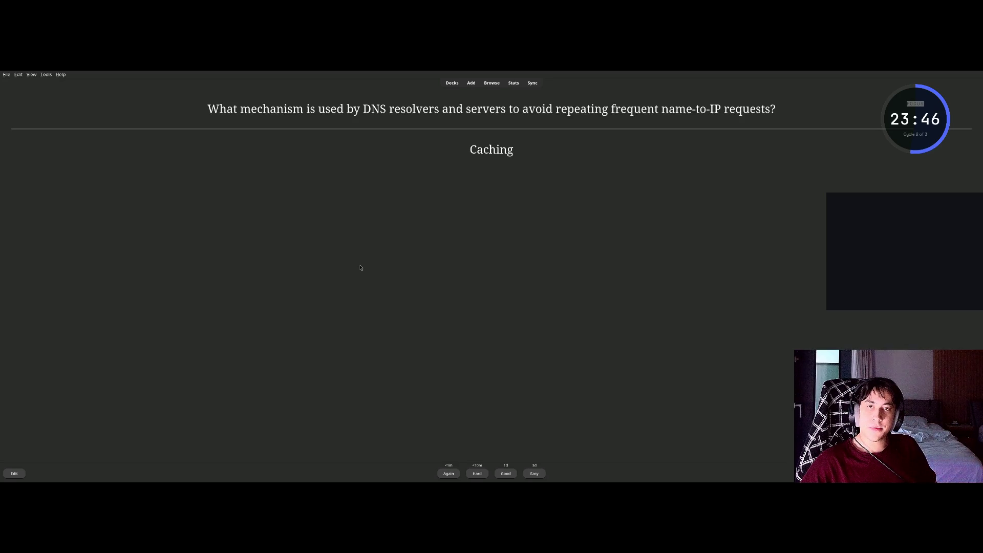
key(space)
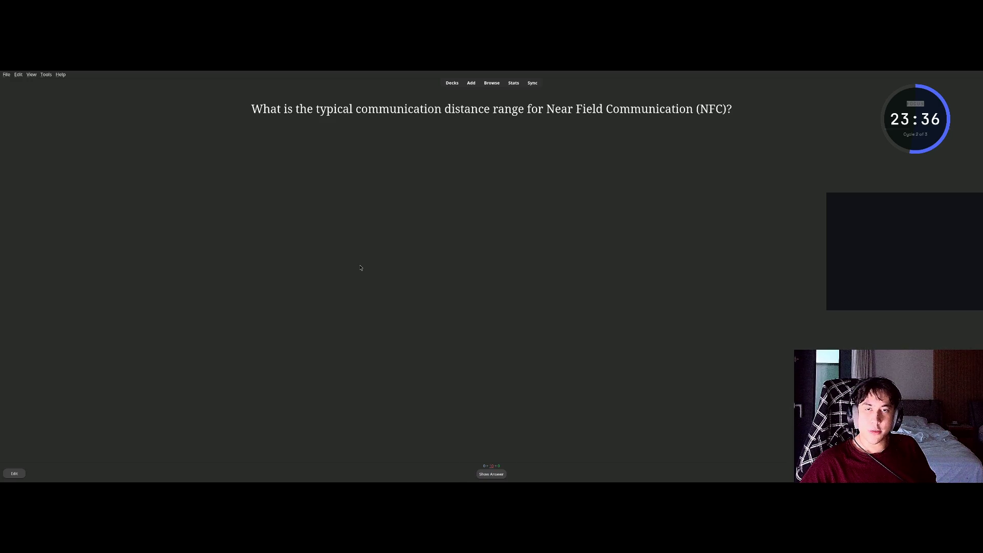
Reveal and grade the NFC distance, WLAN access point and WiGig cards.
key(space)
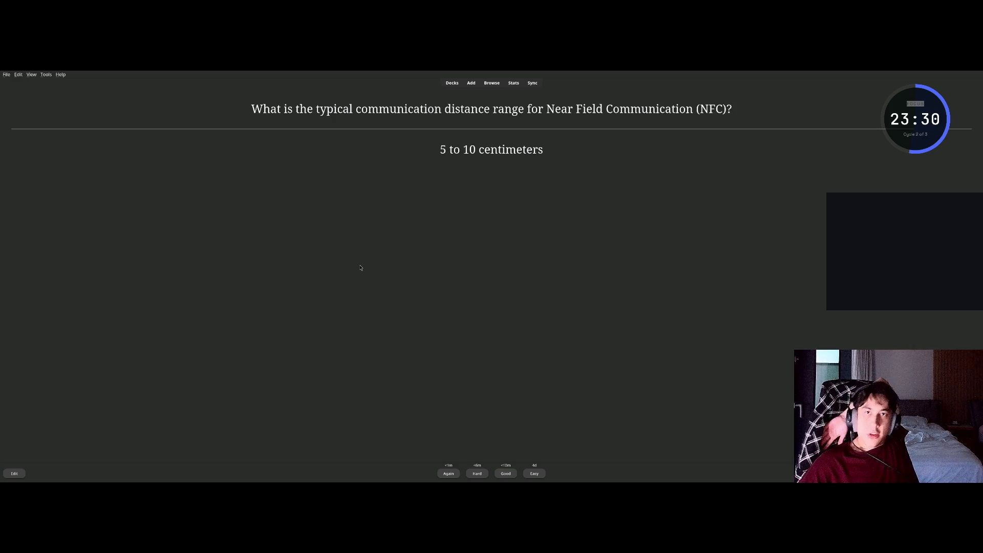
key(space)
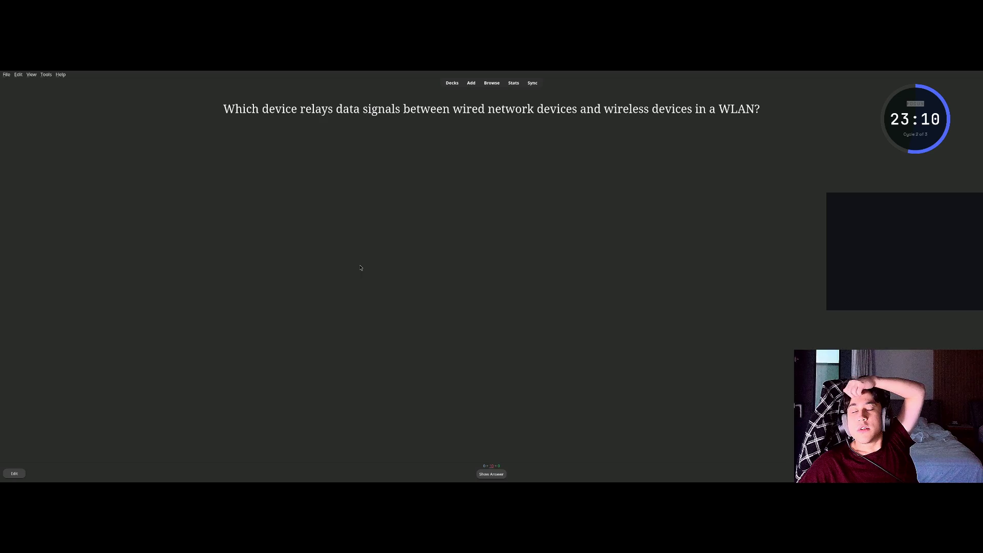
key(space)
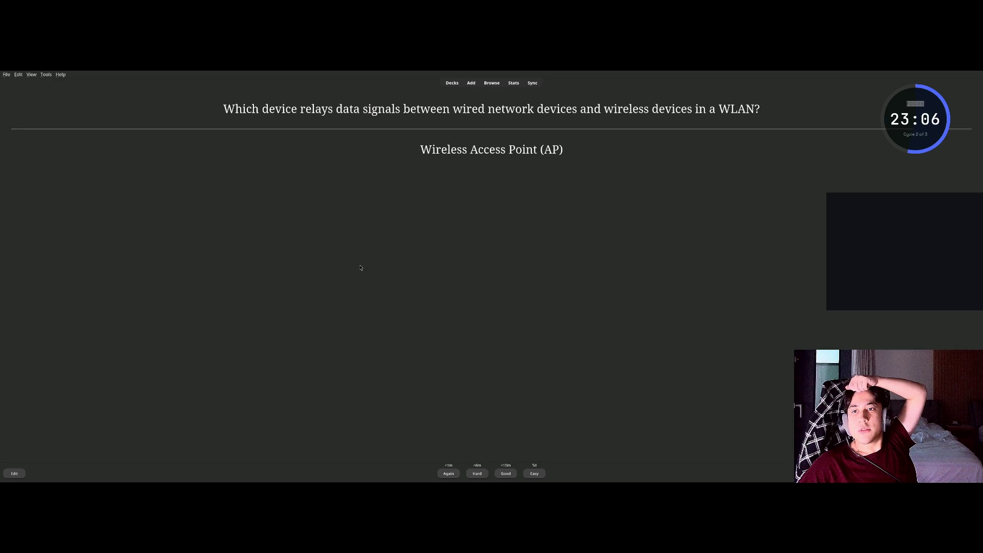
key(space)
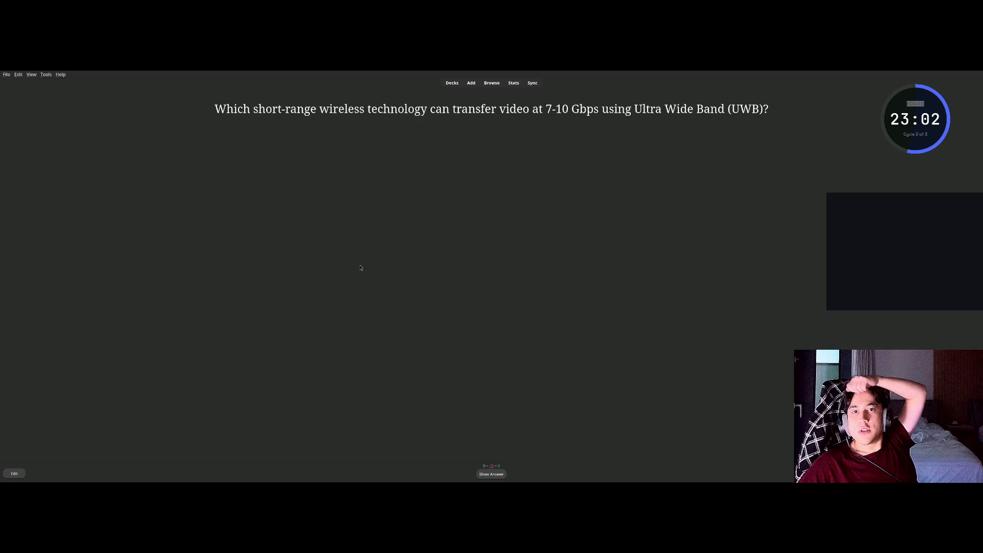
key(space)
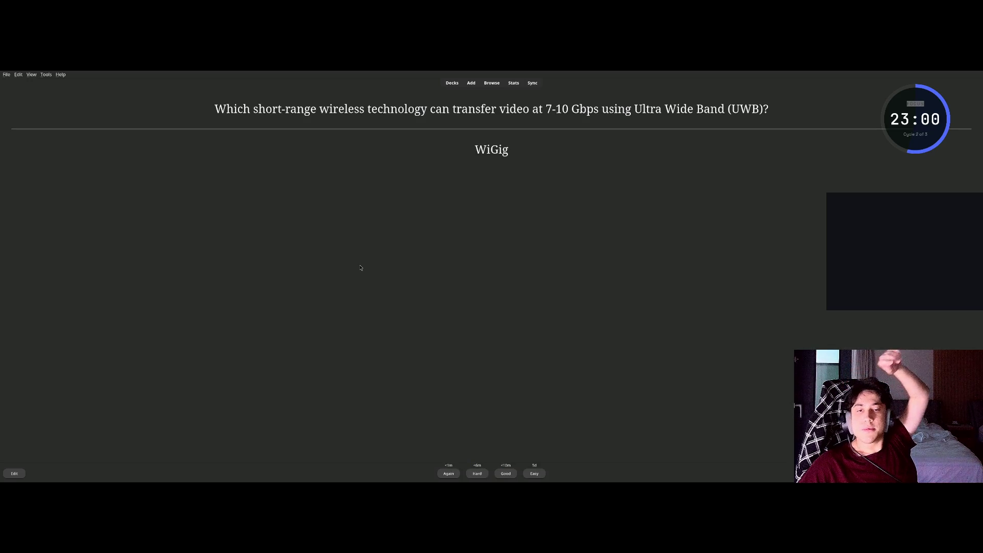
key(space)
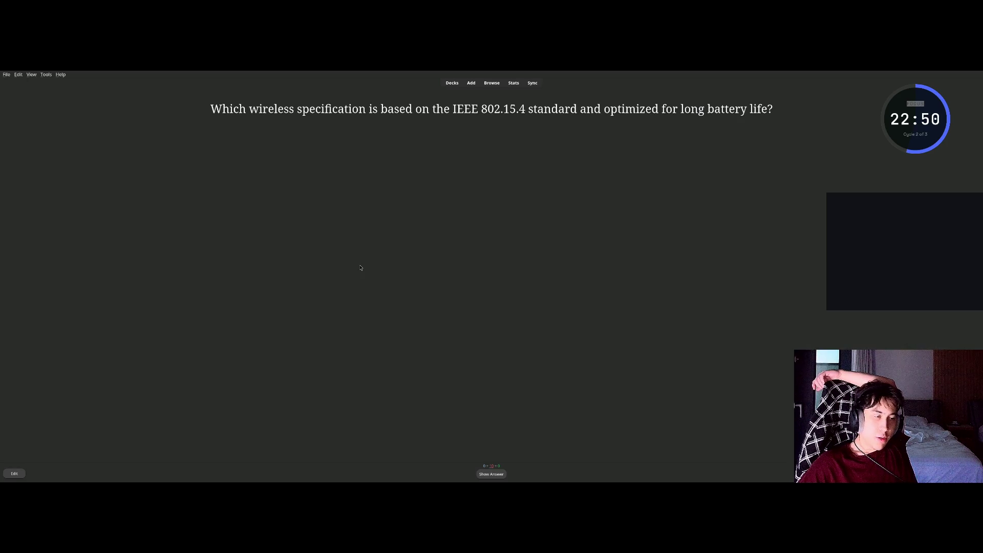
Reveal and grade the ZigBee, satellite propagation delay and cellular channel reuse cards.
key(space)
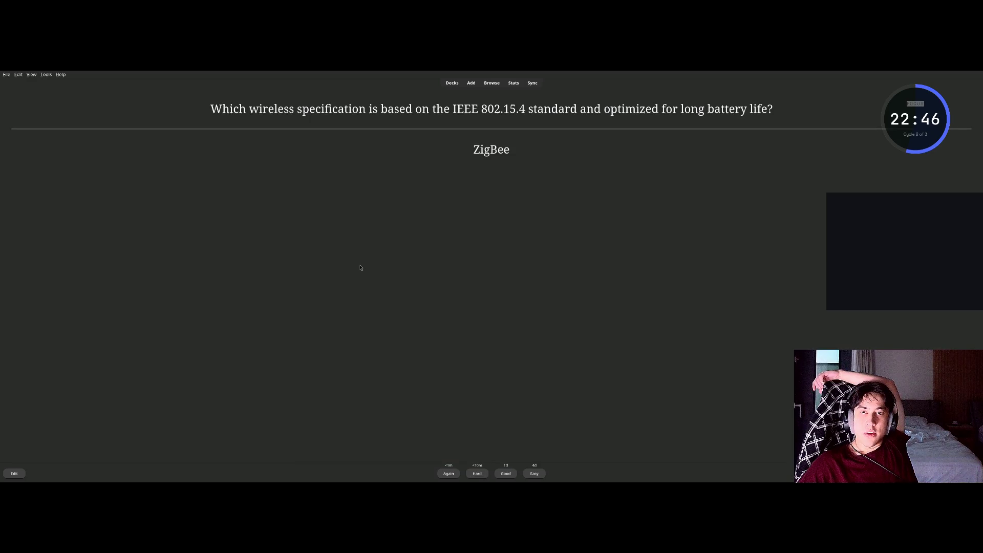
key(space)
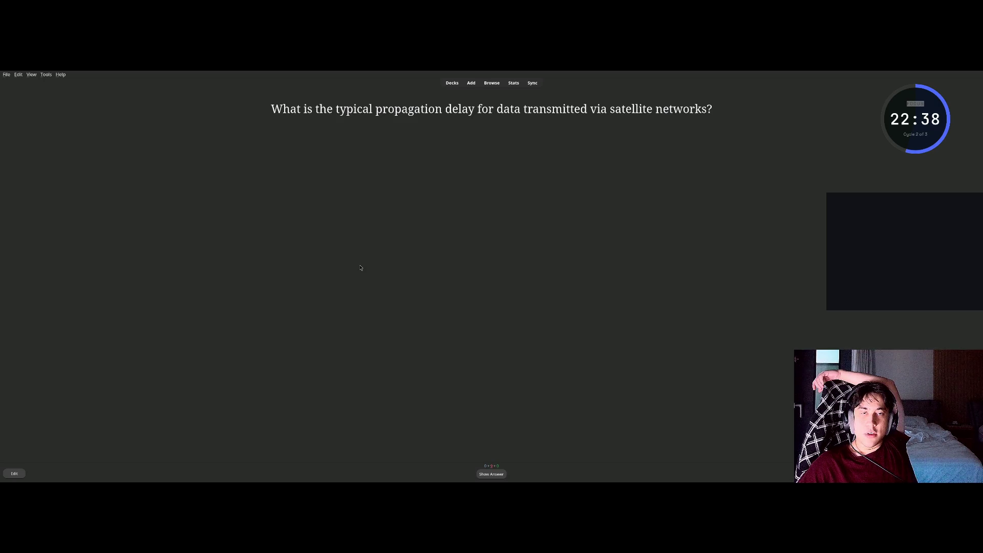
key(space)
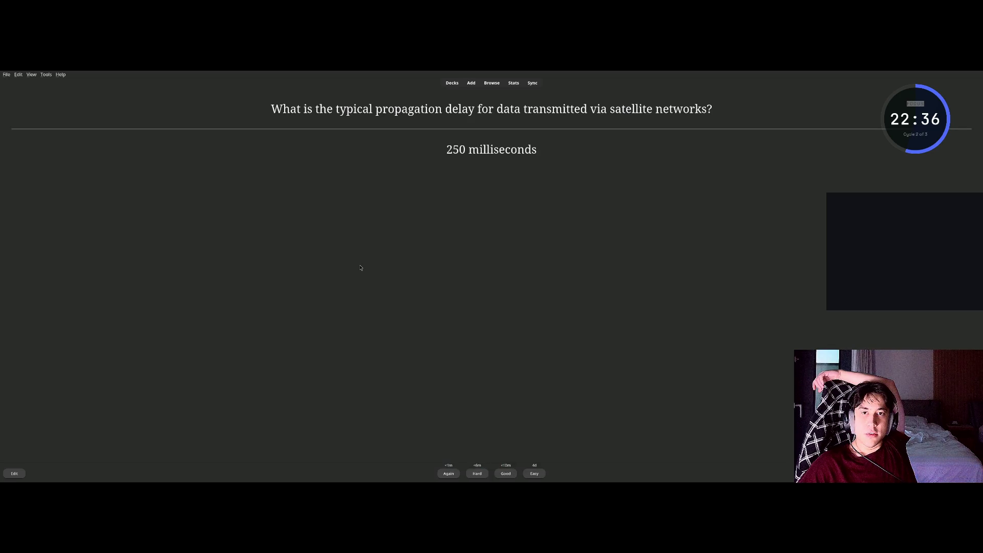
key(space)
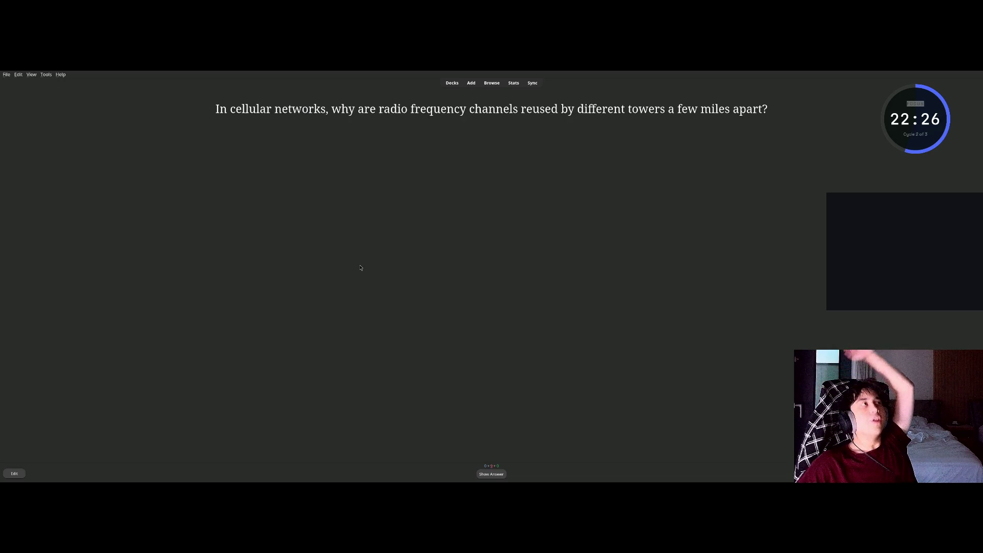
key(space)
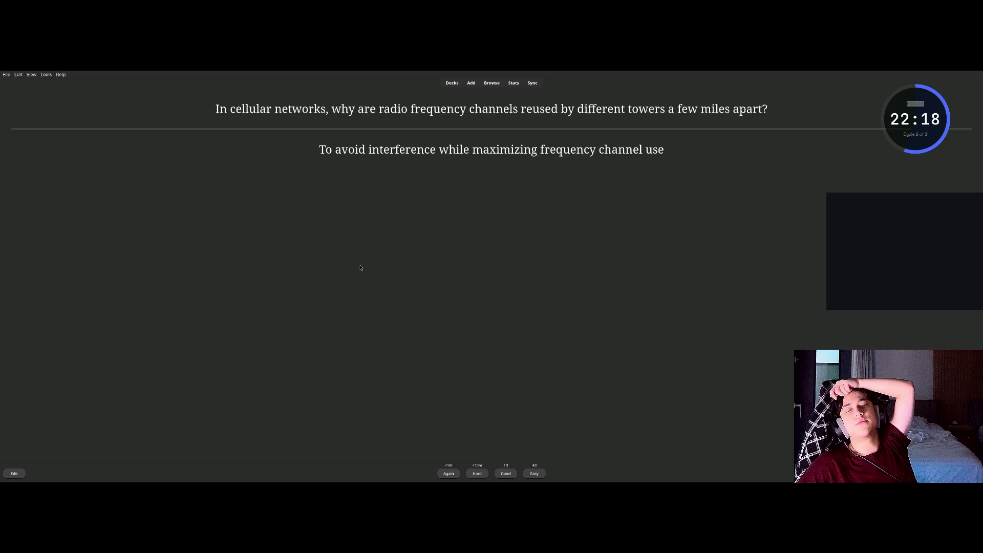
key(space)
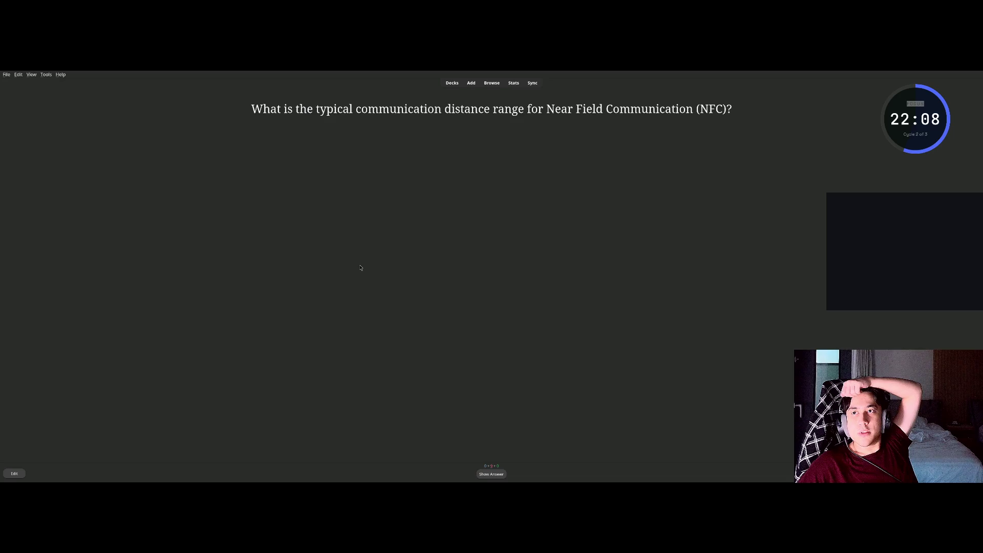
Reveal the NFC distance answer again and grade the card.
key(space)
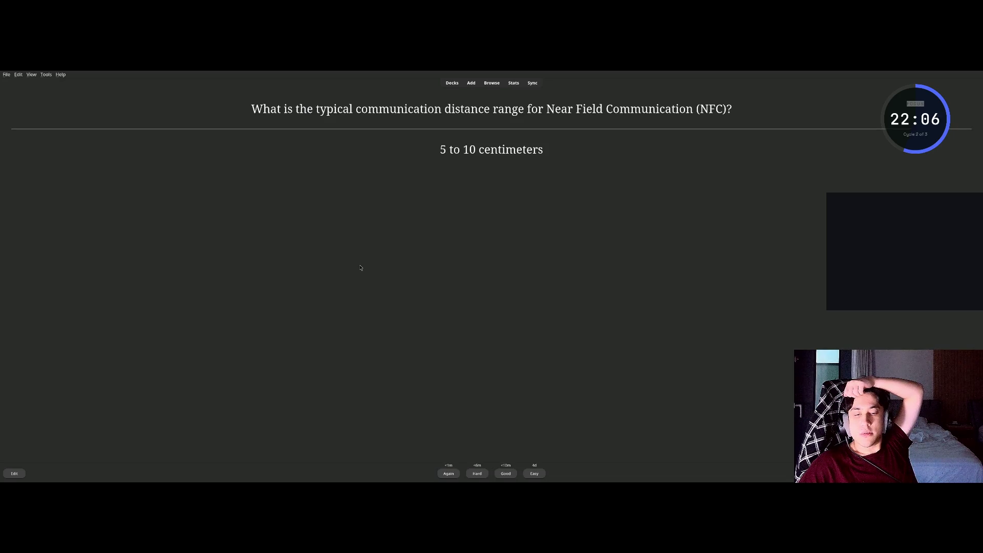
key(space)
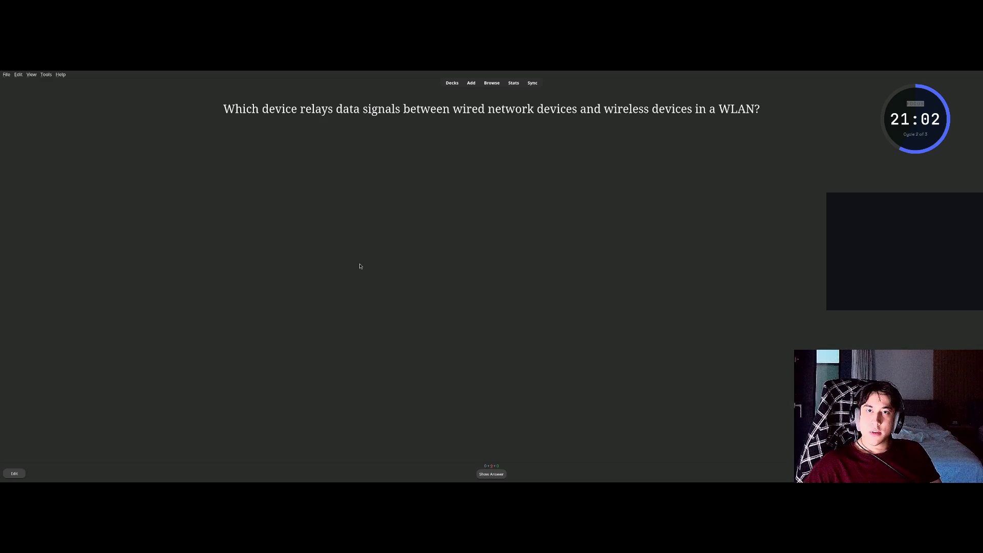
Reveal Wireless Access Point (AP) as the WLAN relay answer and grade it.
key(space)
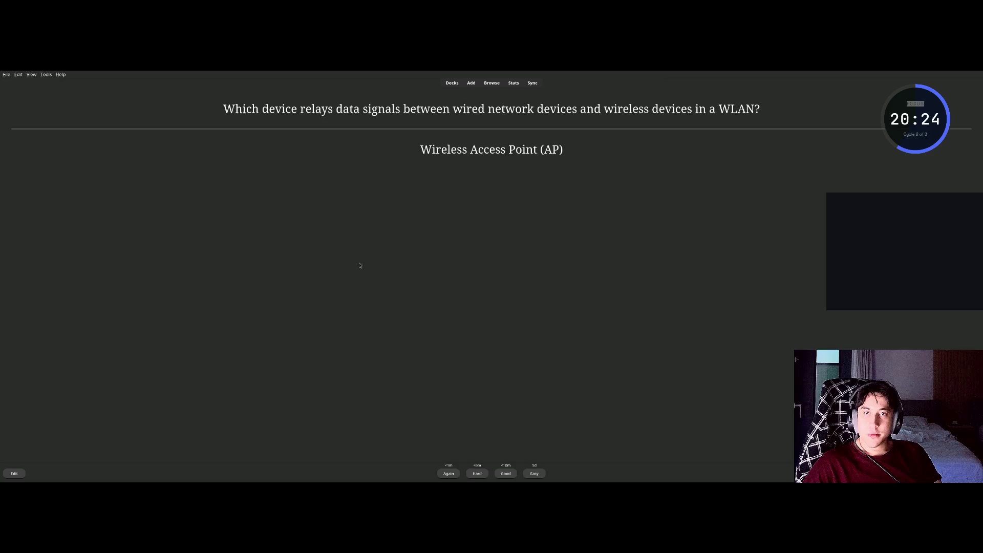
key(space)
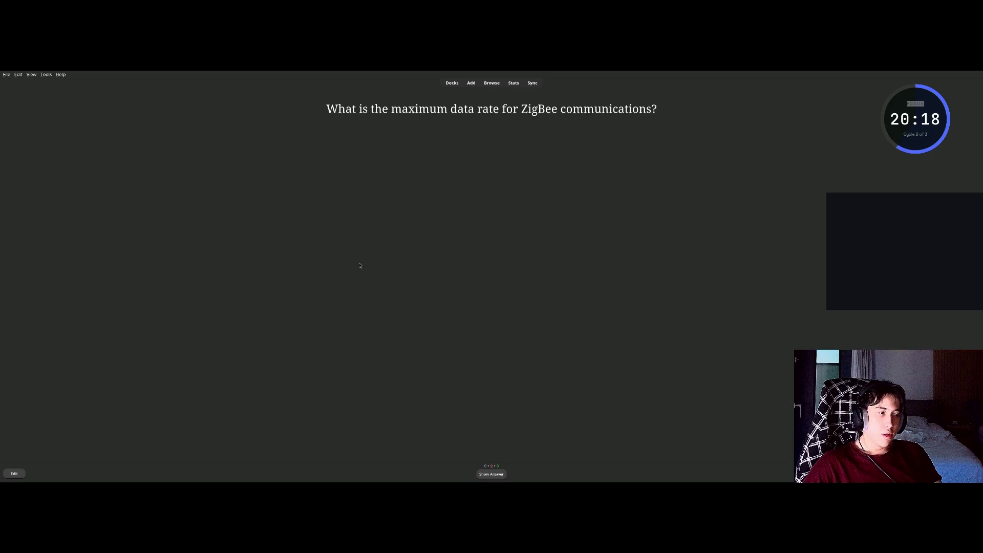
Reveal and grade the ZigBee data rate (twice), Bluetooth piconet and RFID barcode-replacement cards.
key(space)
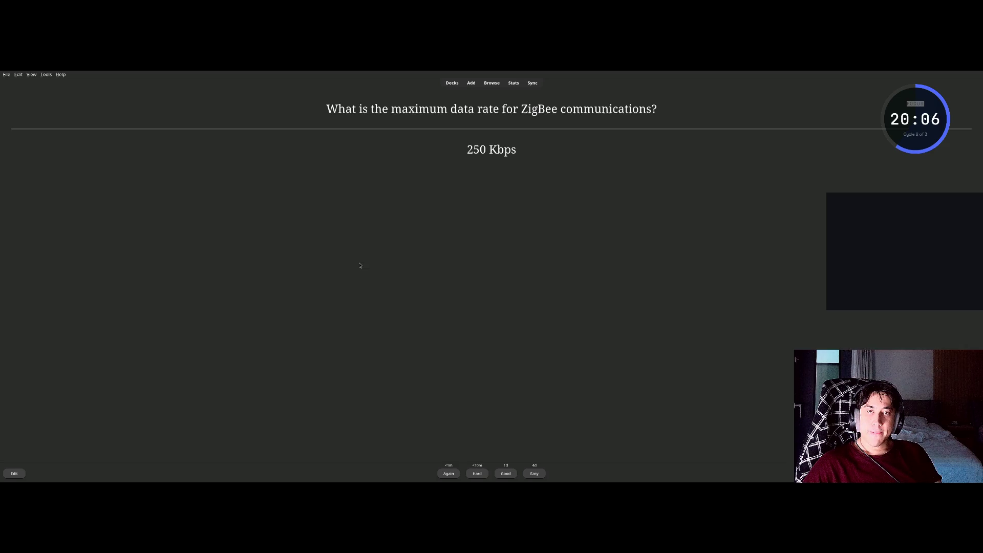
key(space)
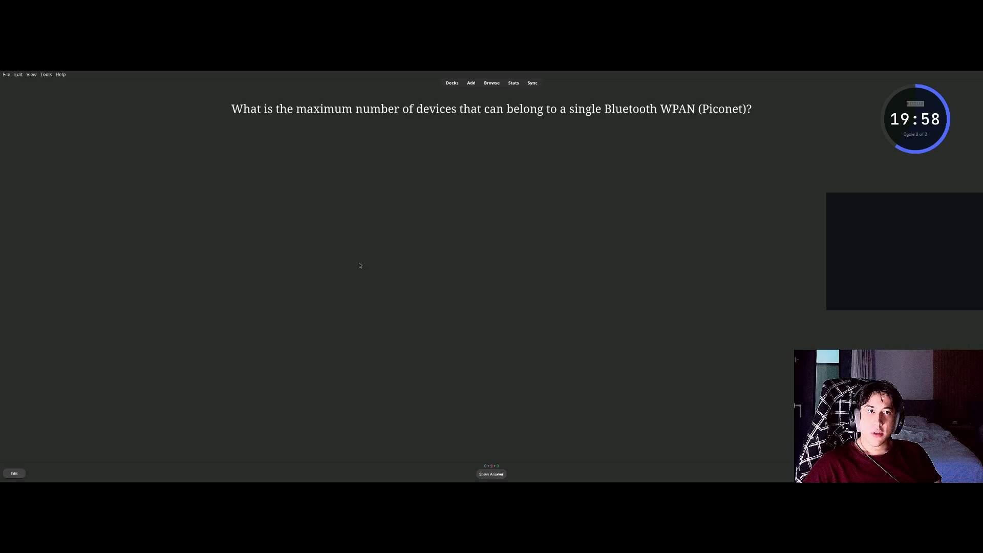
key(space)
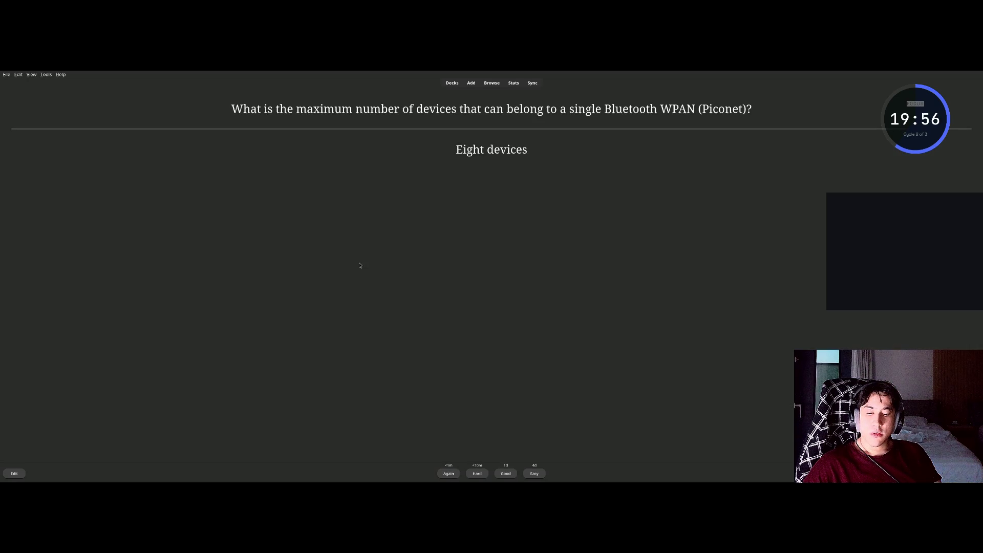
key(space)
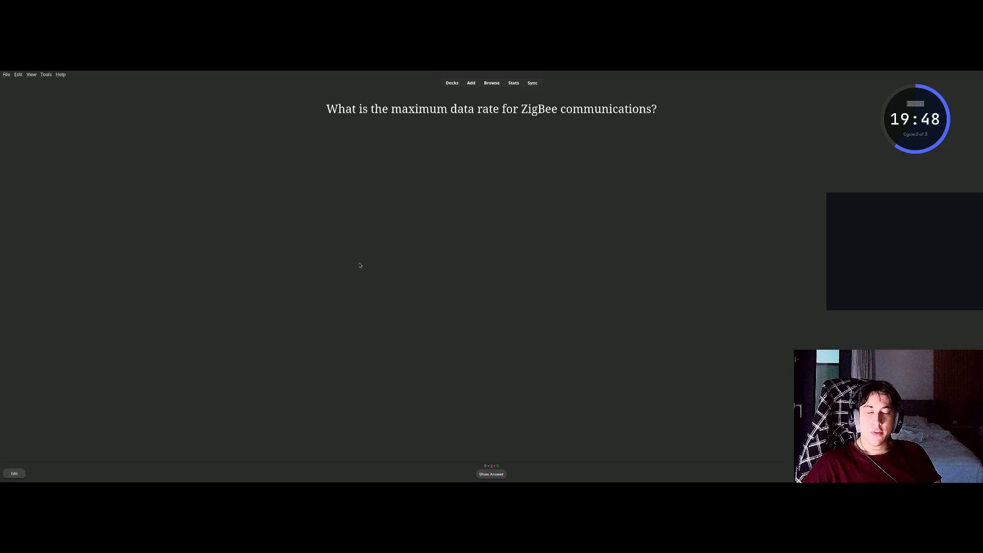
key(space)
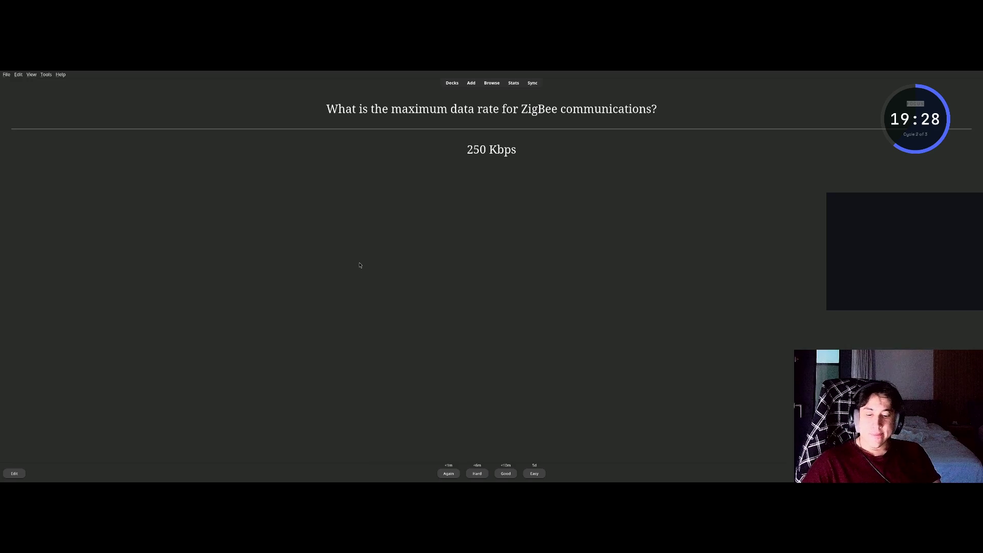
key(space)
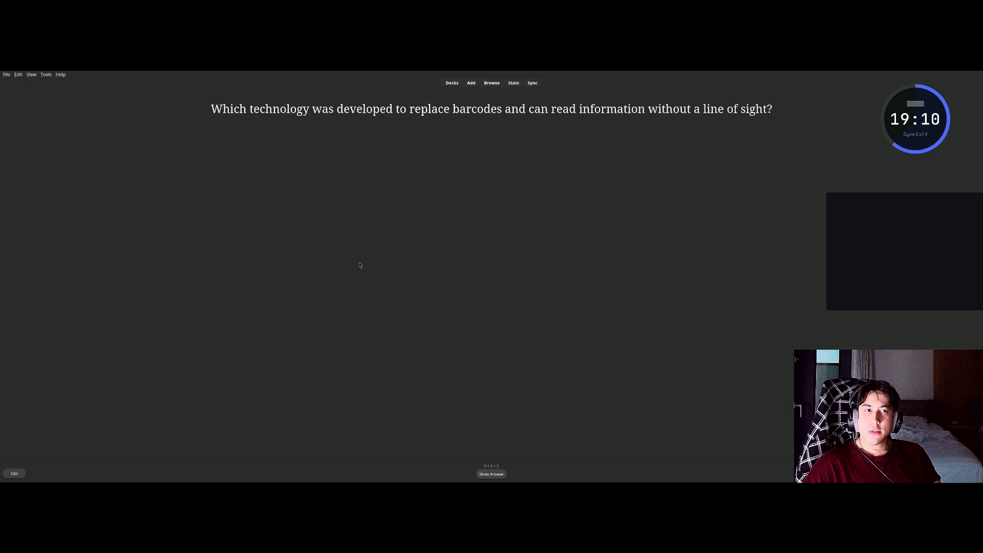
key(space)
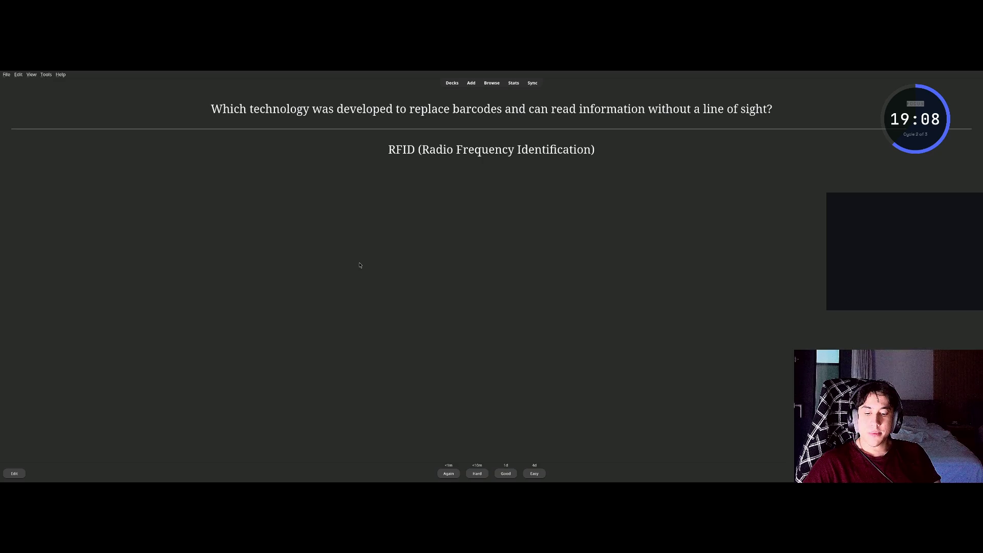
key(space)
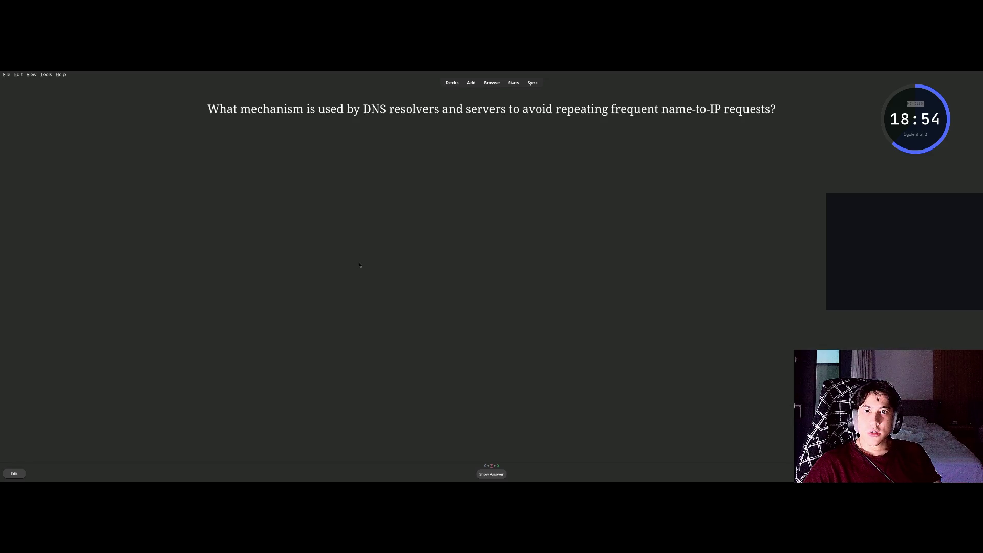
Grade the DNS 'Caching' card and reveal the cellular channel reuse answer.
key(space)
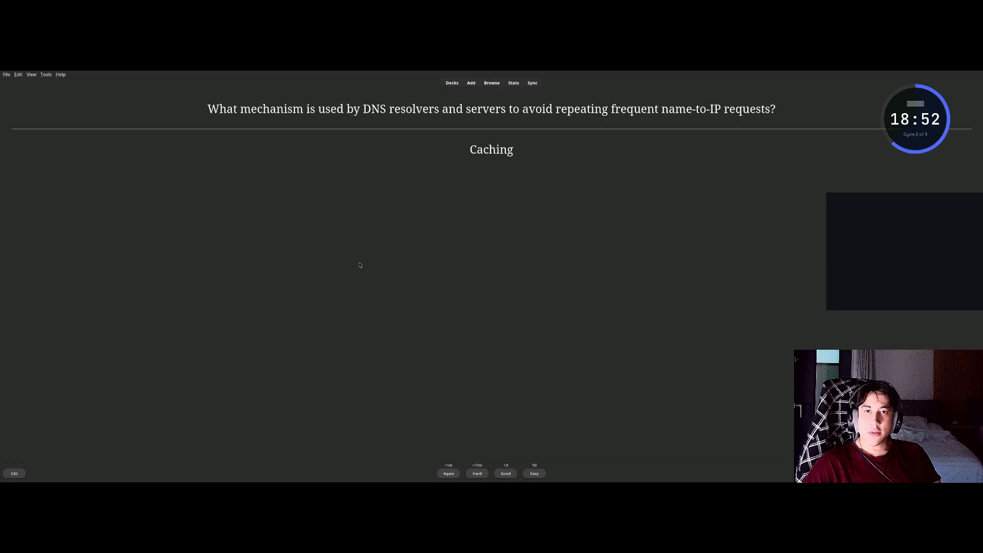
key(space)
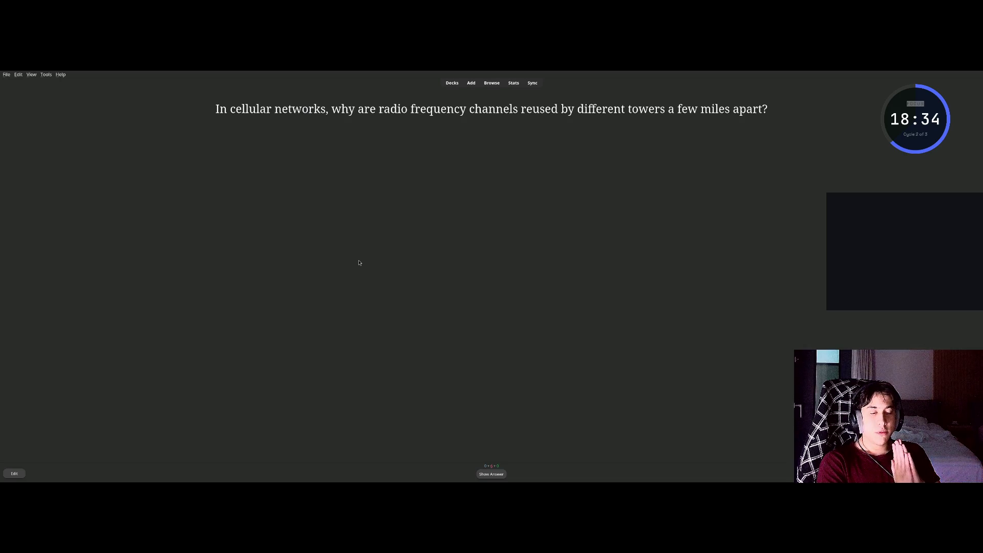
key(space)
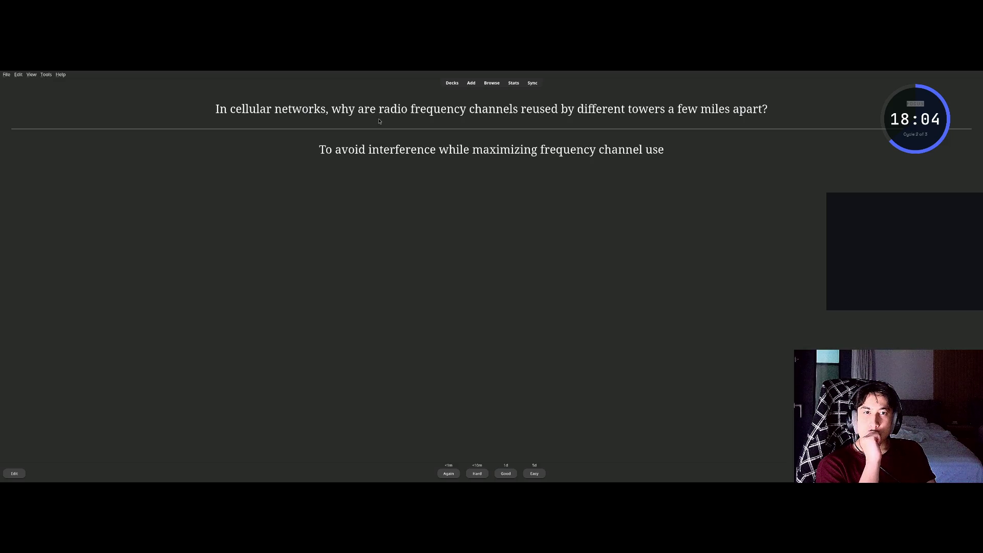
Grade the channel reuse card and reveal the NFC range answer, 5 to 10 centimeters.
key(space)
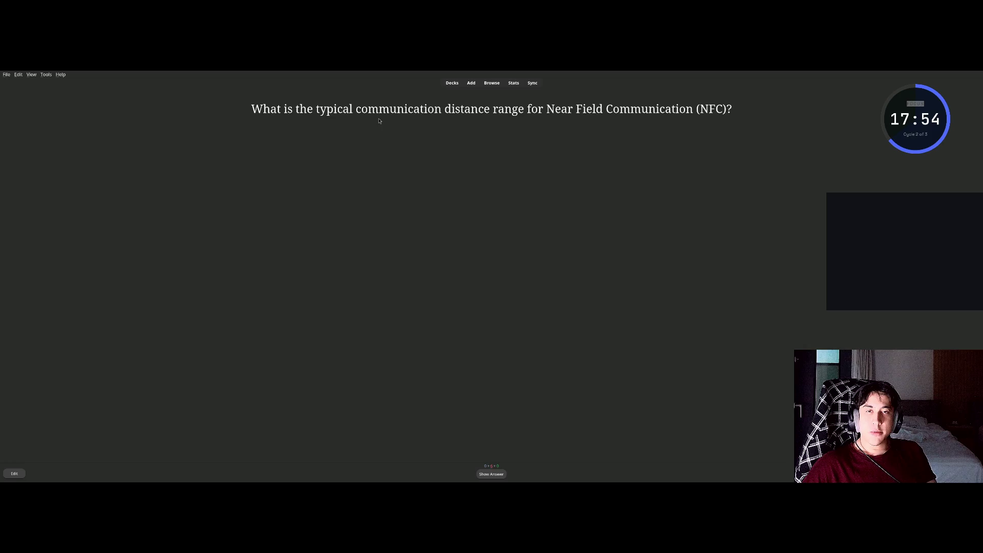
key(space)
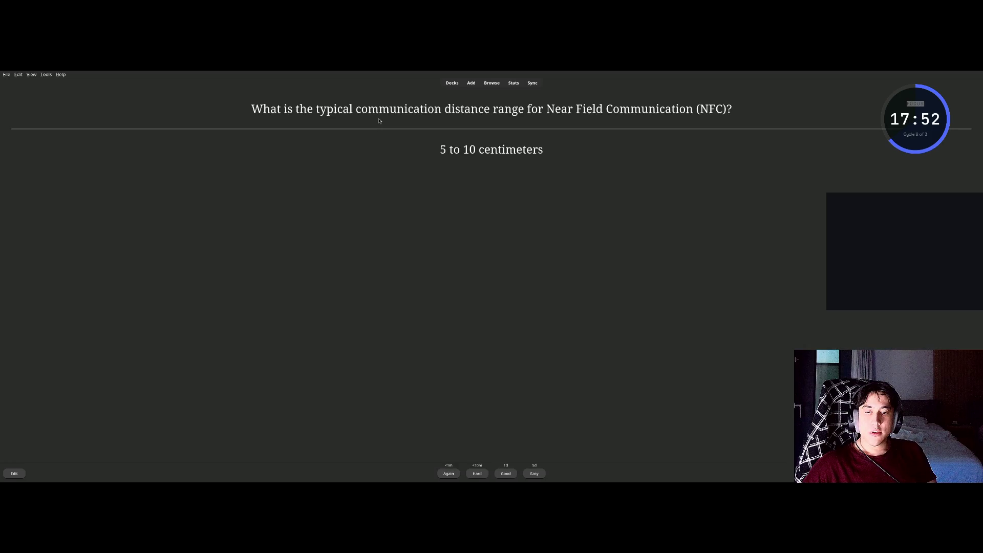
Grade the NFC '5 to 10 centimeters' card.
key(space)
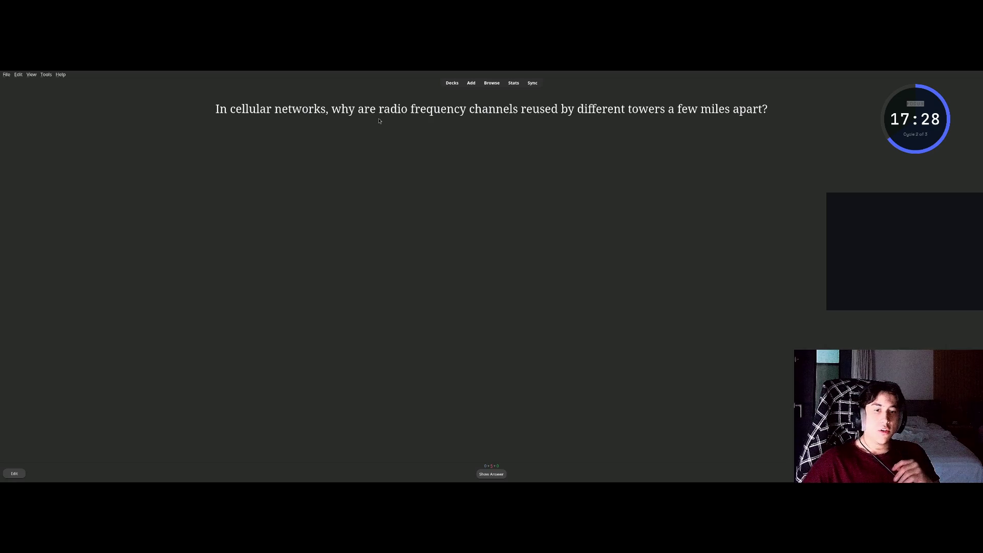
Reveal and grade the channel reuse and satellite delay (250 milliseconds) cards.
key(space)
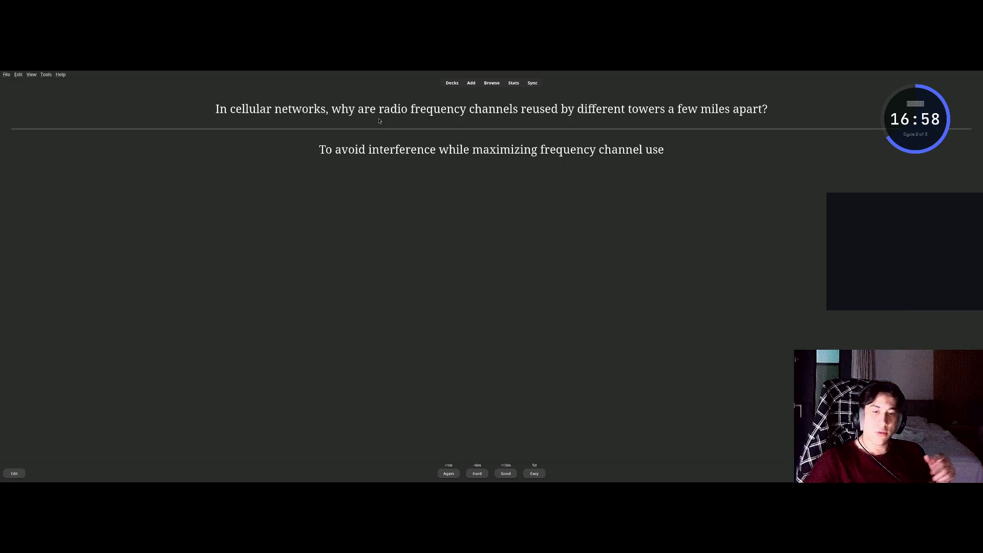
key(space)
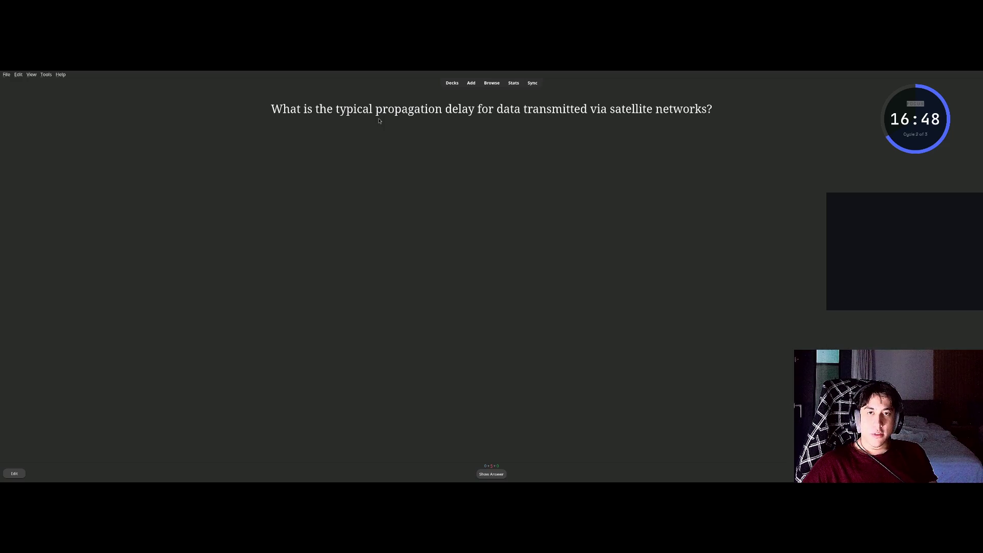
key(space)
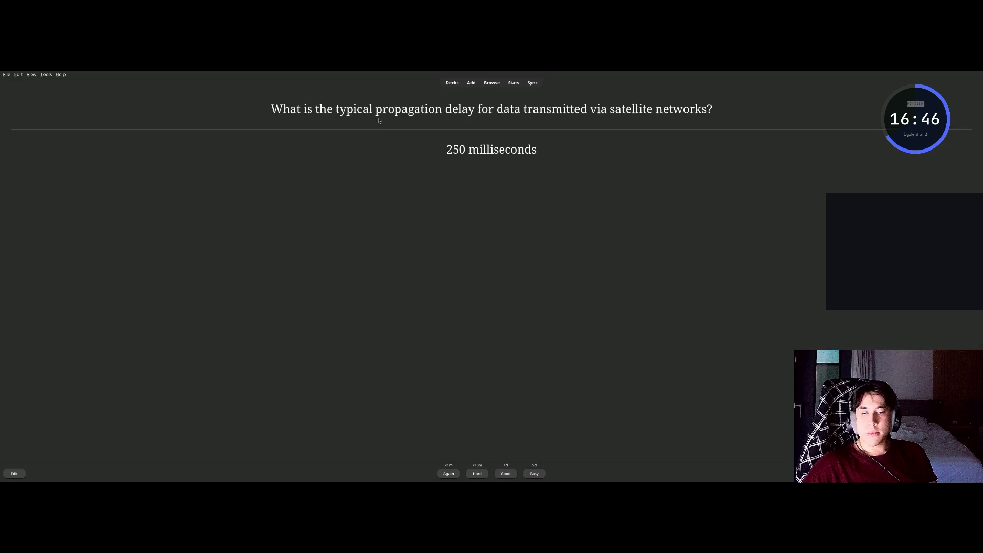
key(space)
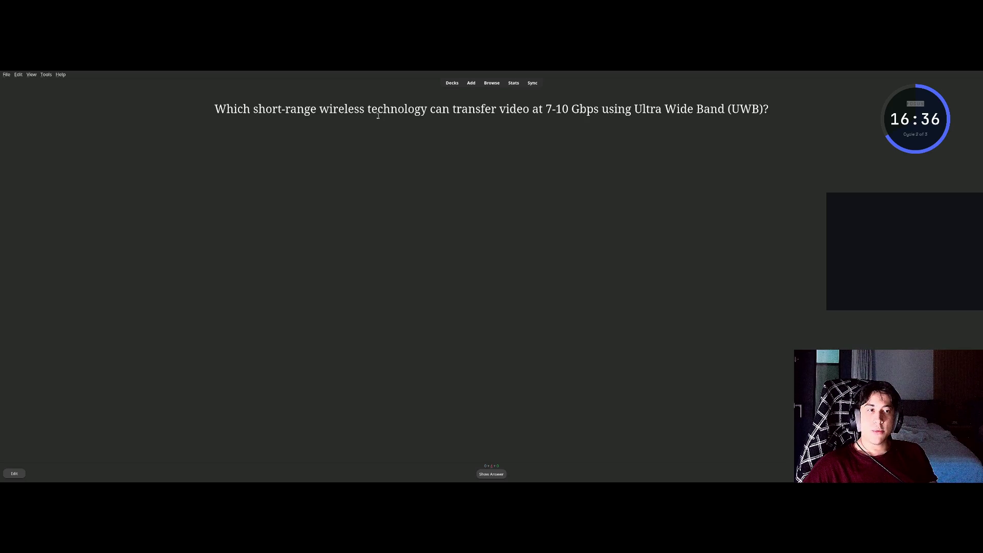
Reveal and grade the UWB video and WLAN access point cards, reaching the ZigBee data rate question.
key(space)
key(space)
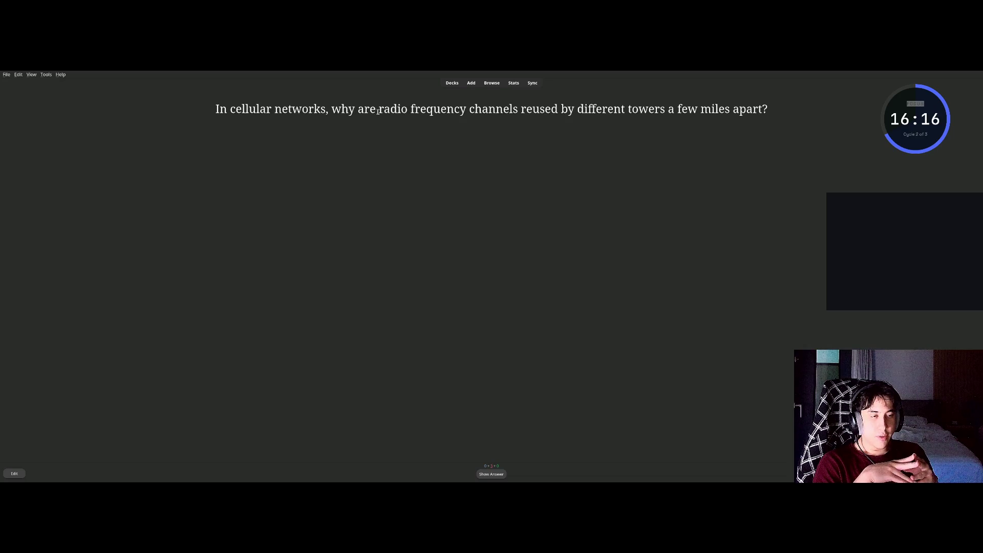
key(space)
key(space)
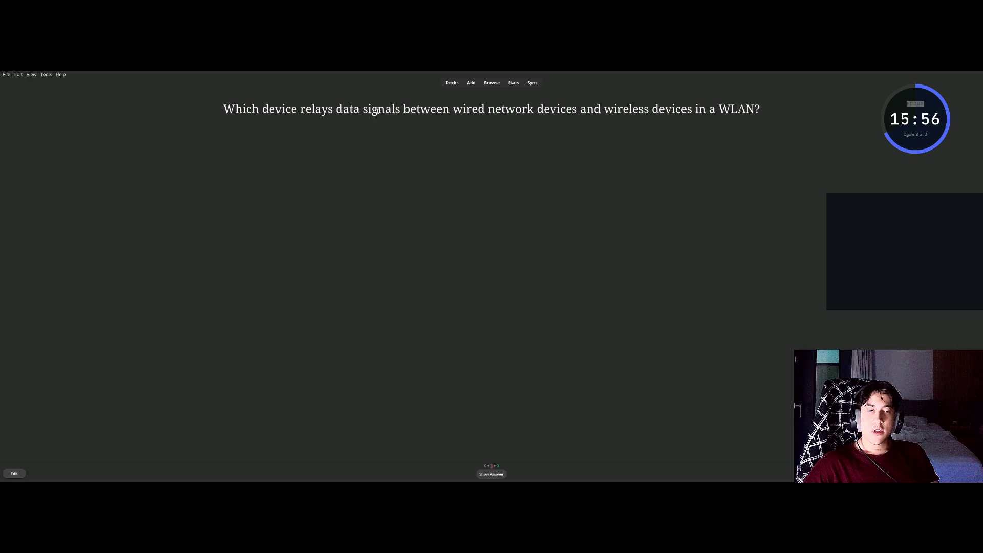
key(space)
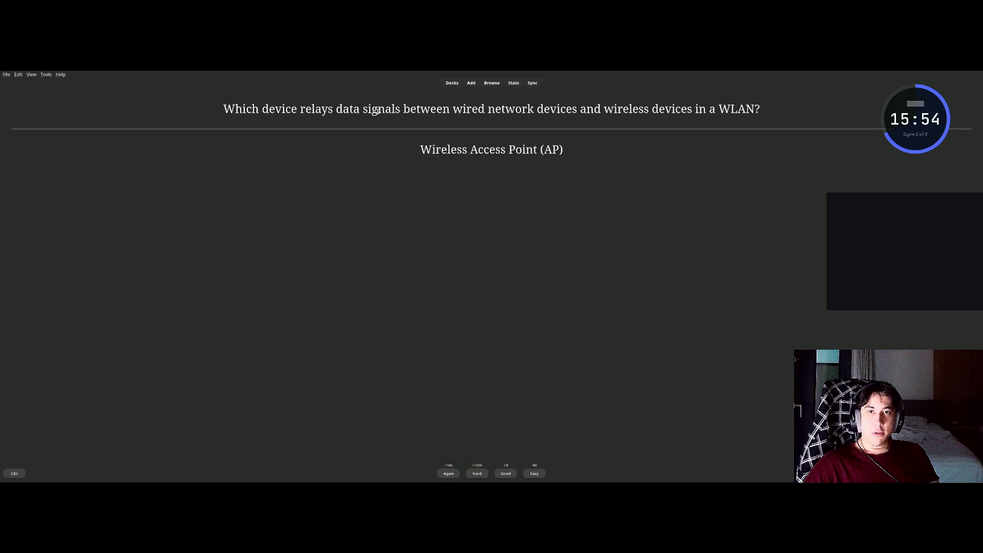
key(space)
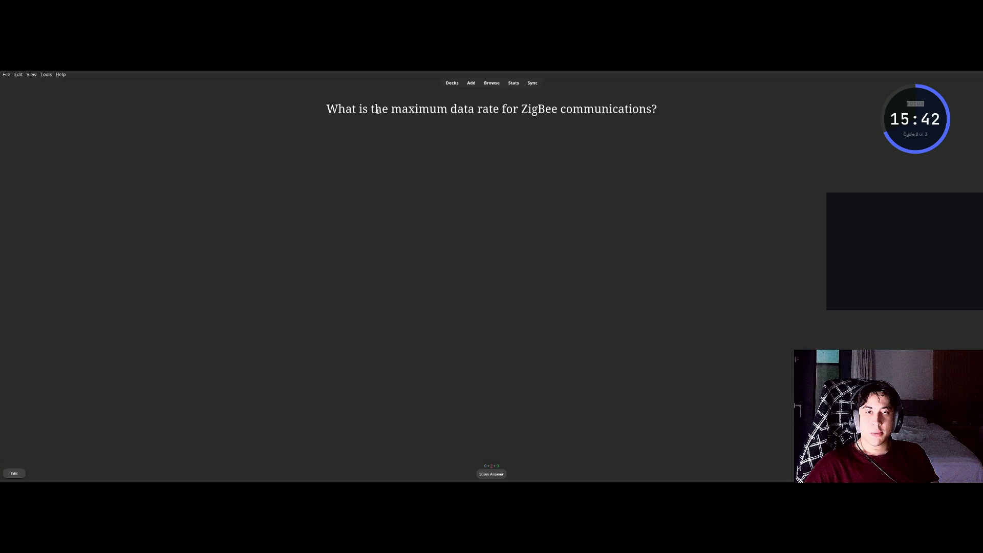
Reveal and grade the ZigBee data rate and cellular channel reuse cards to finish the deck.
key(space)
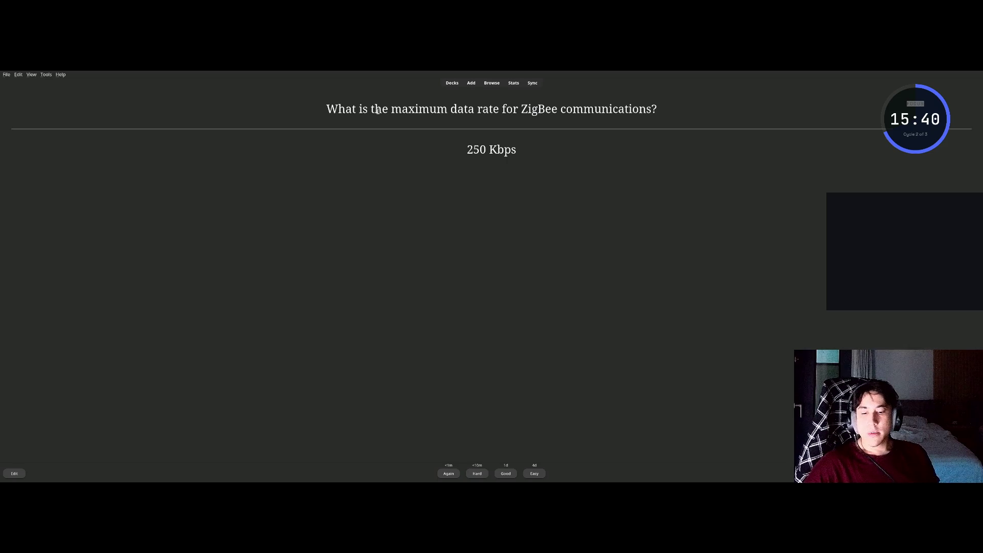
key(space)
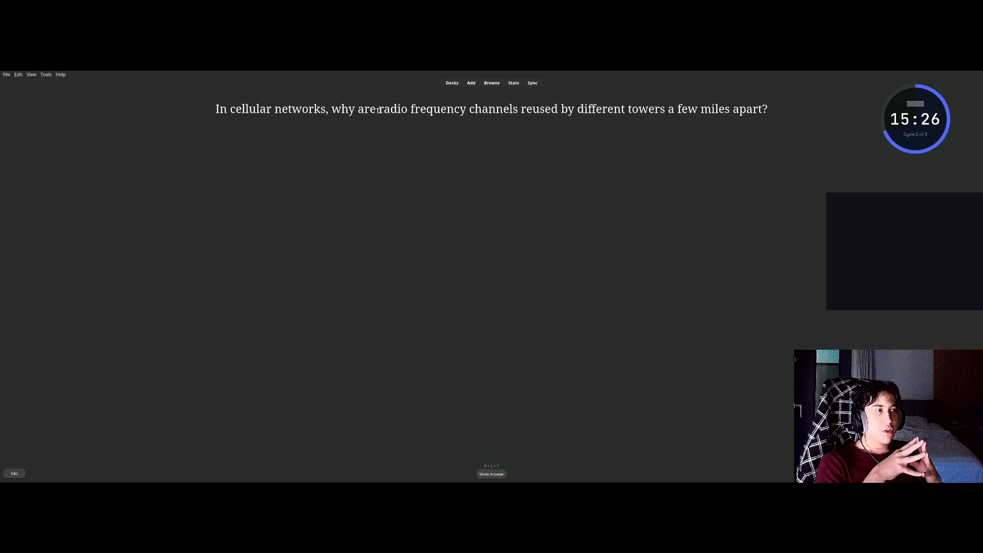
key(space)
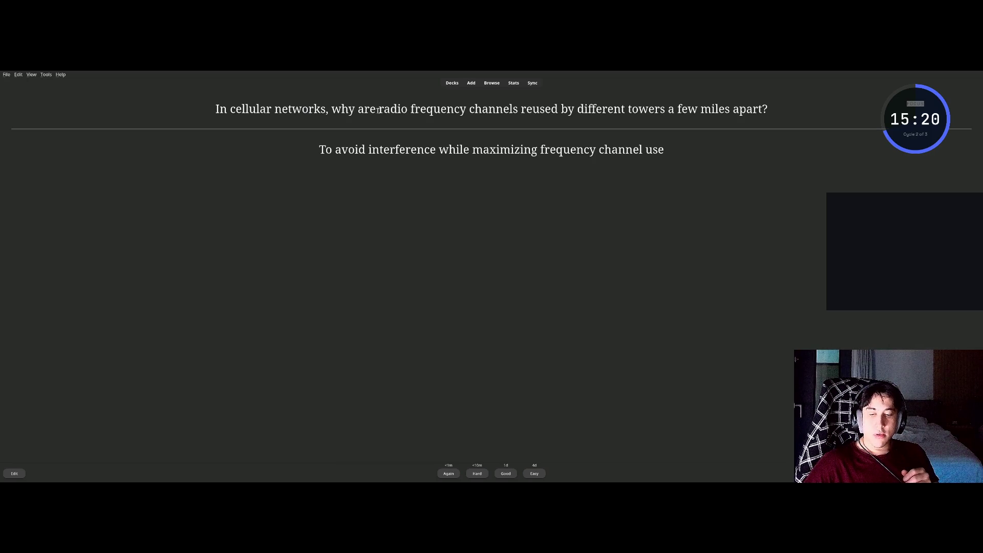
key(space)
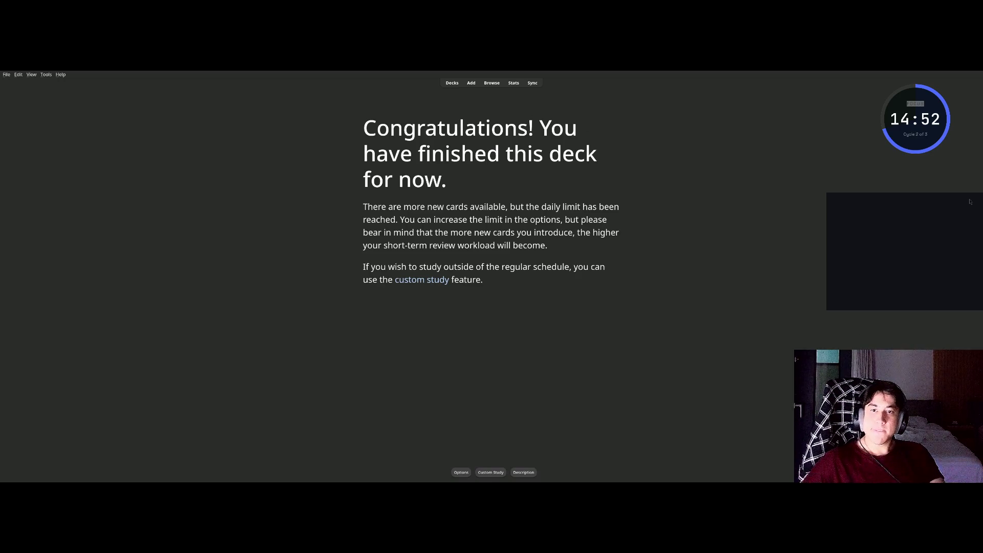
Tile Anki's congratulations screen beside the browser showing the 'Подготовка к финальному экзамену' Claude chat.
mouse_move(208, 123)
mouse_down()
mouse_move(768, 341)
mouse_move(600, 326)
mouse_up()
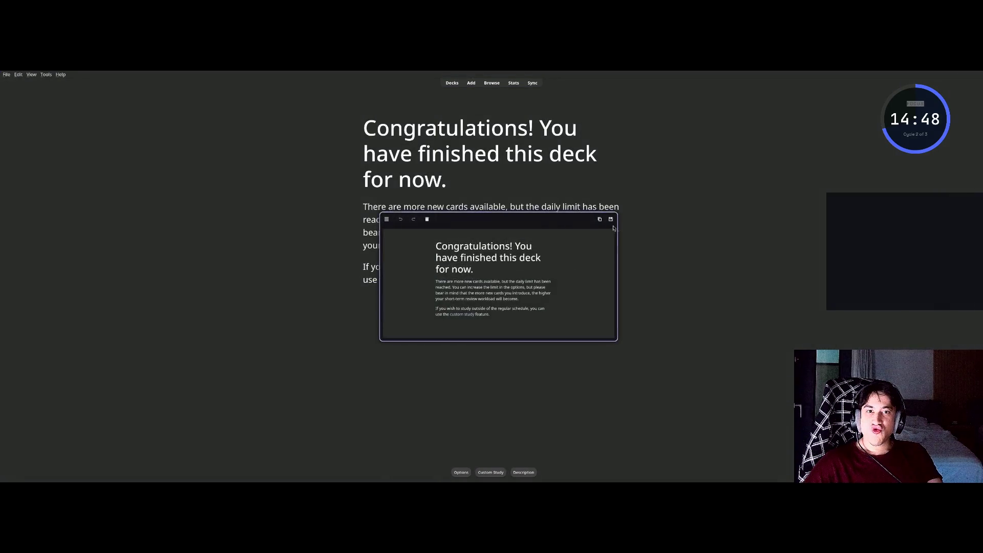
click(598, 220)
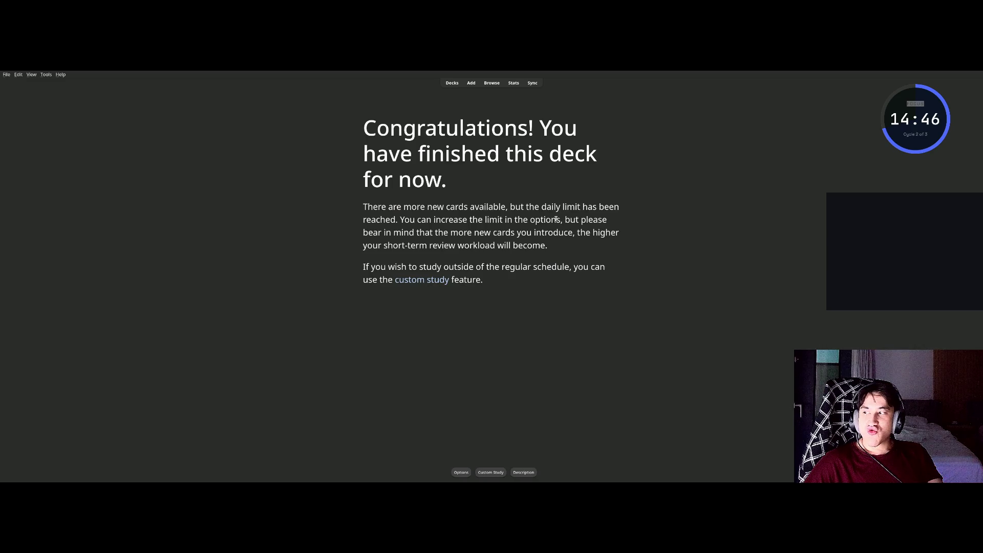
key(super+f)
click(527, 171)
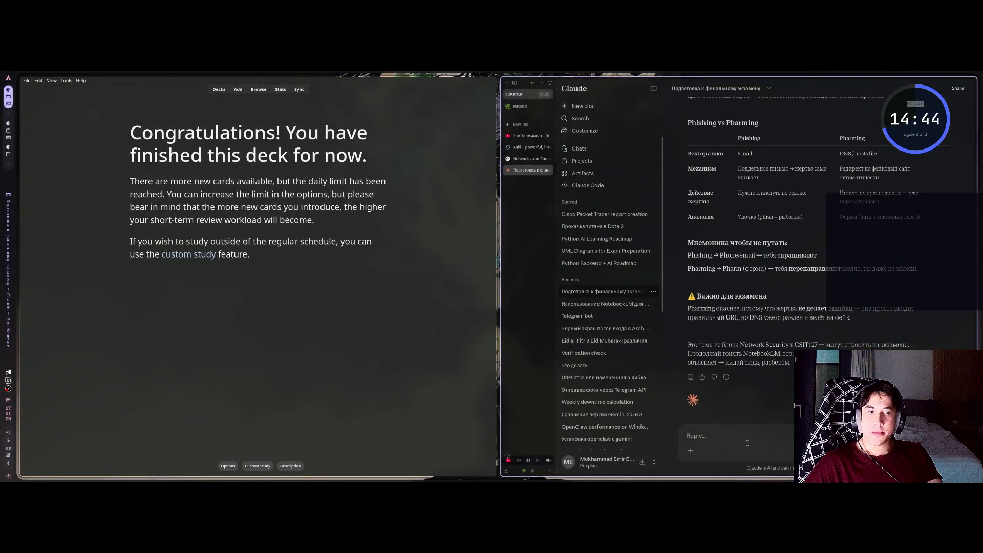
Ask Claude 'я использую anki flash cards, что тут в…' and send a screenshot of the finished-deck screen.
text(я и)
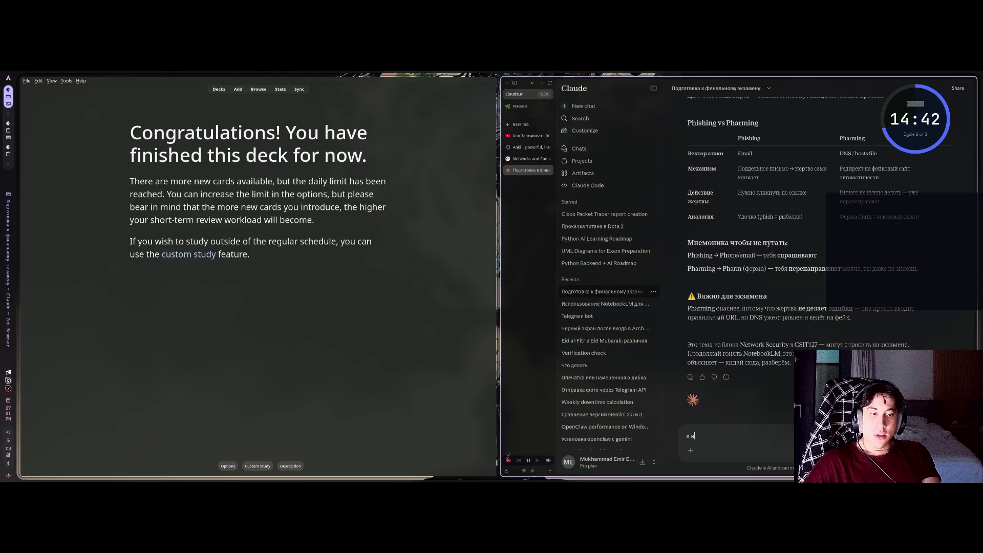
text(спользую)
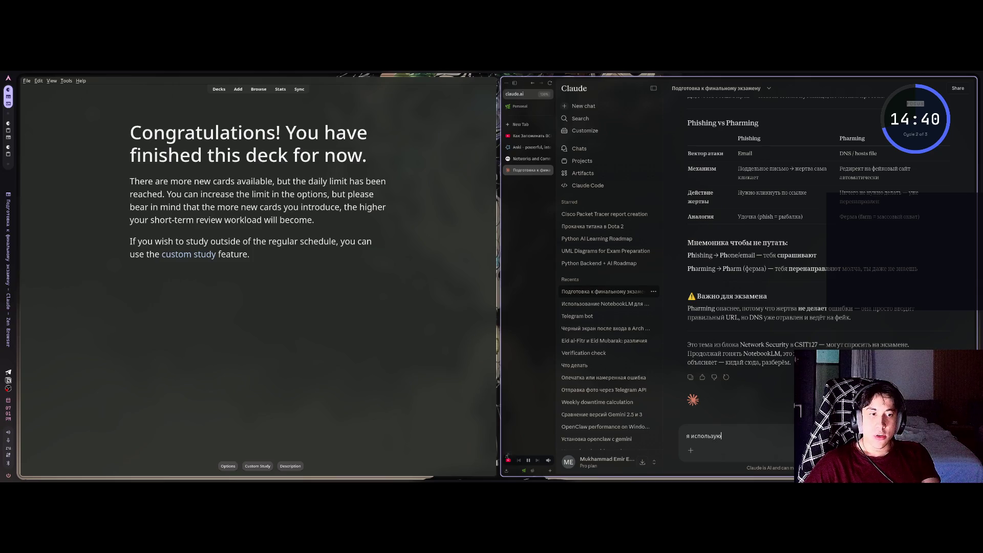
text( anki)
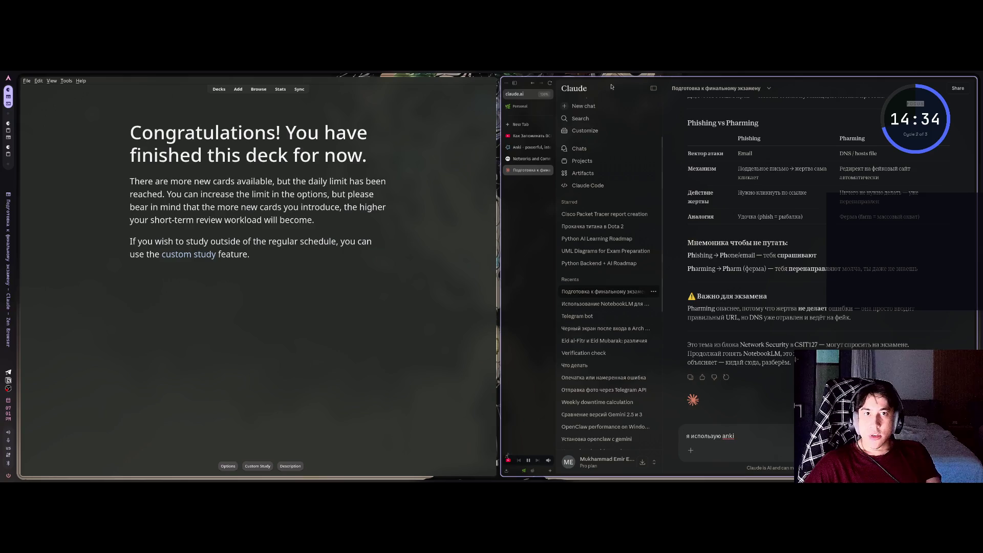
text( fl)
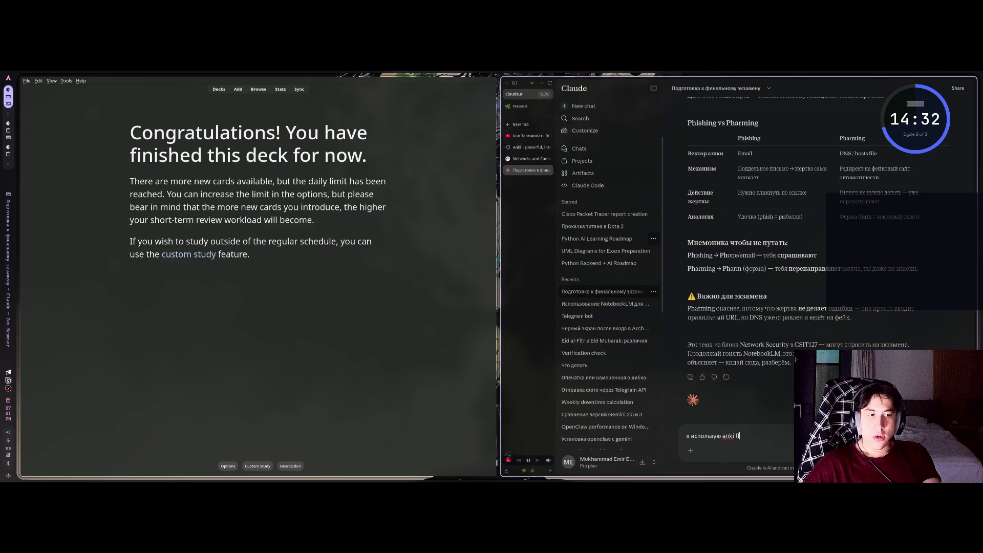
text(ash cards, )
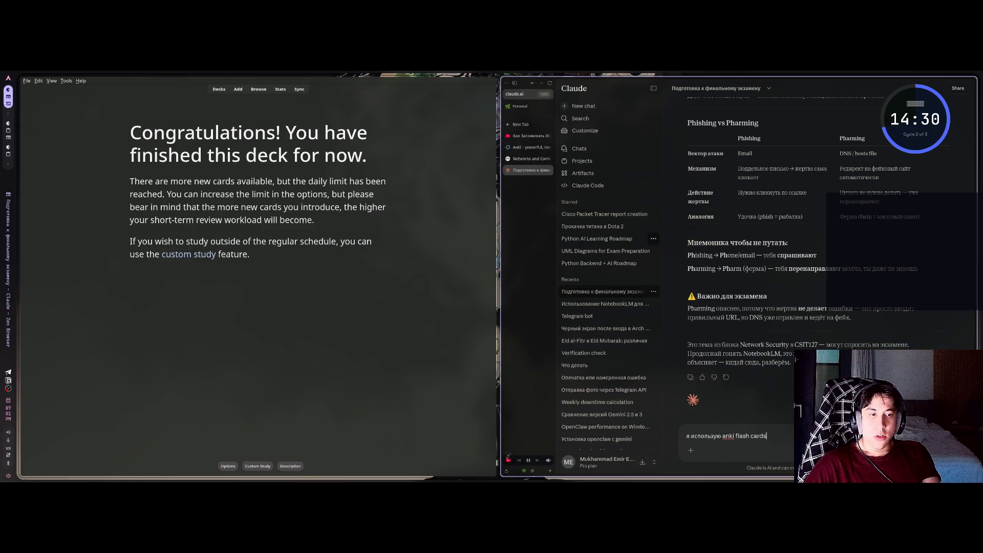
text(что)
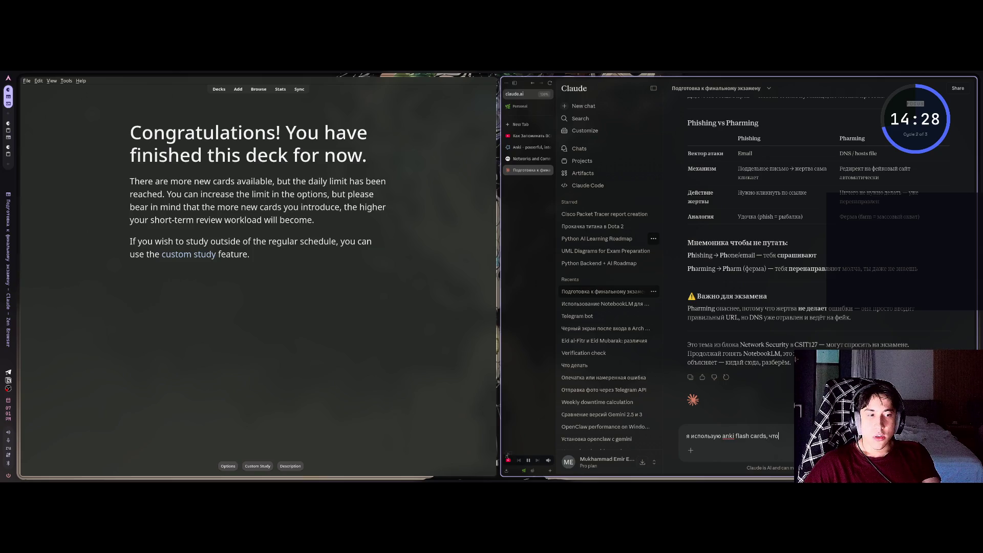
text( тут в)
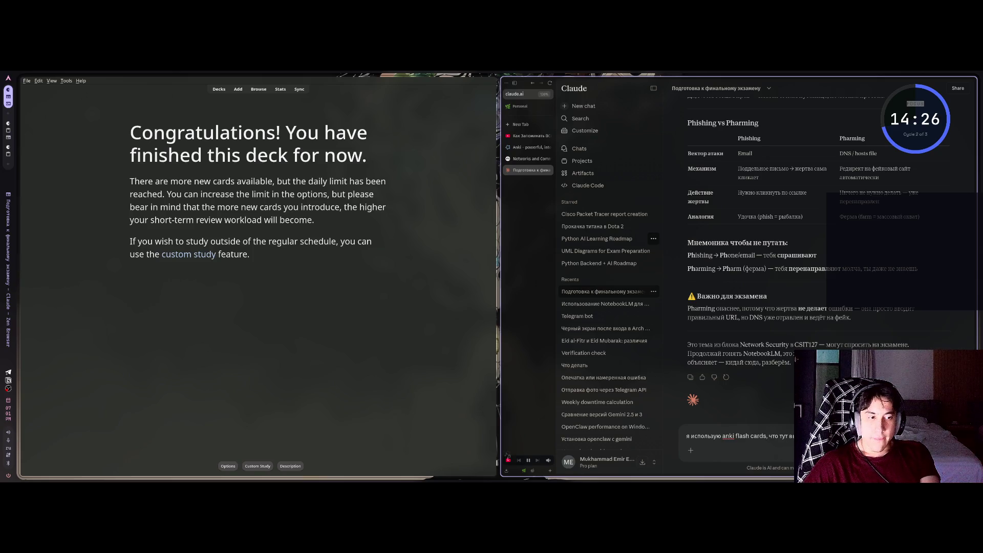
key(Return)
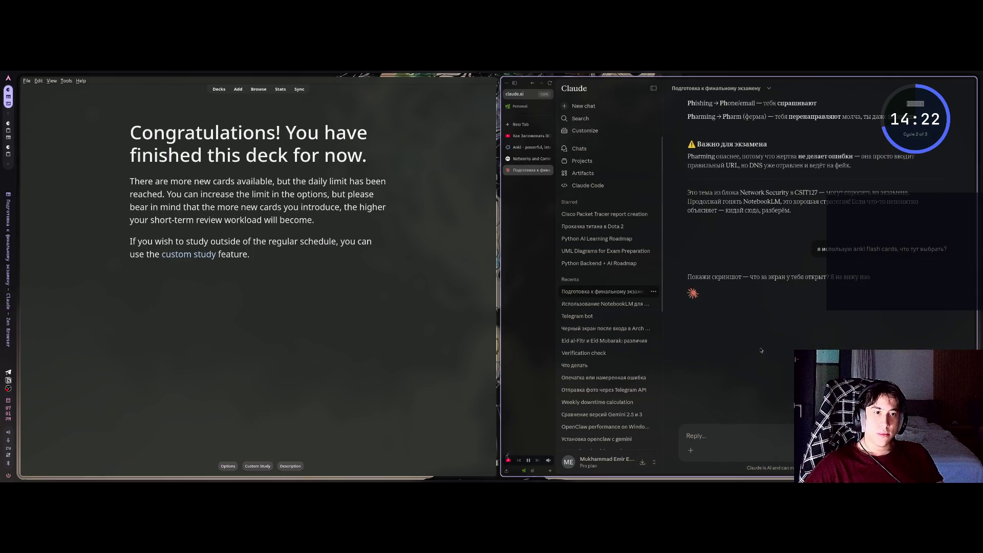
key(ctrl+v)
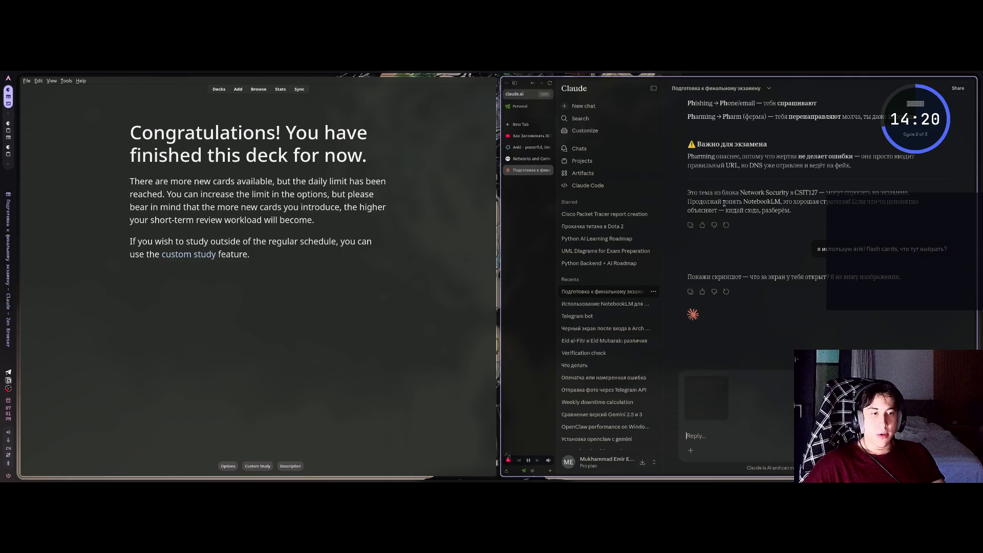
key(Return)
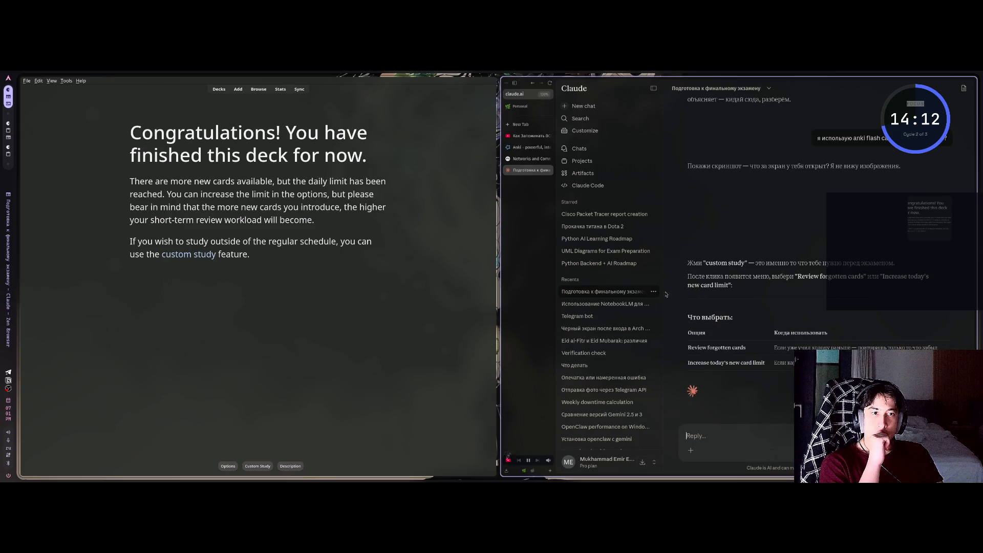
Open Custom Study for the Default deck and pick Increase today's new card limit.
click(258, 466)
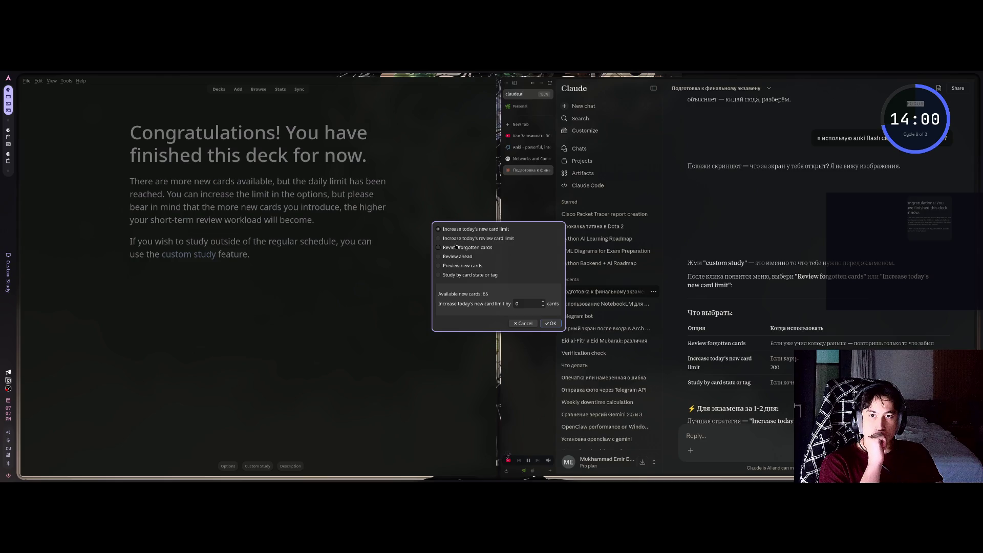
click(458, 249)
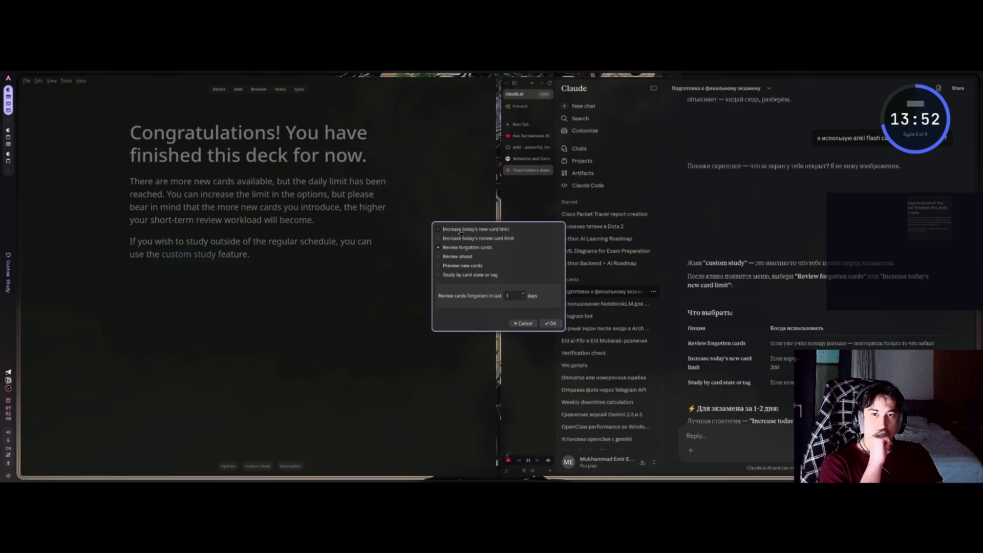
click(461, 230)
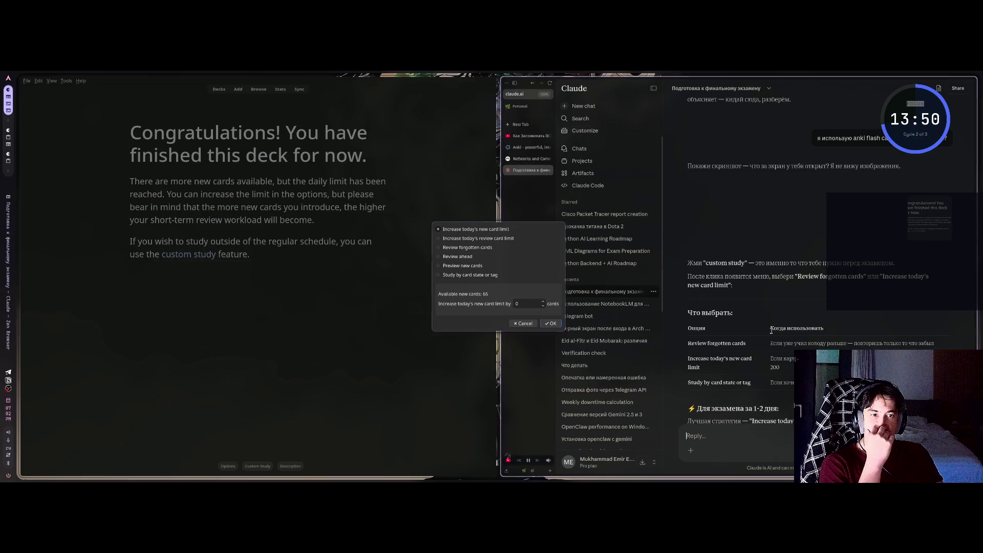
scroll(780, 305, down, 2)
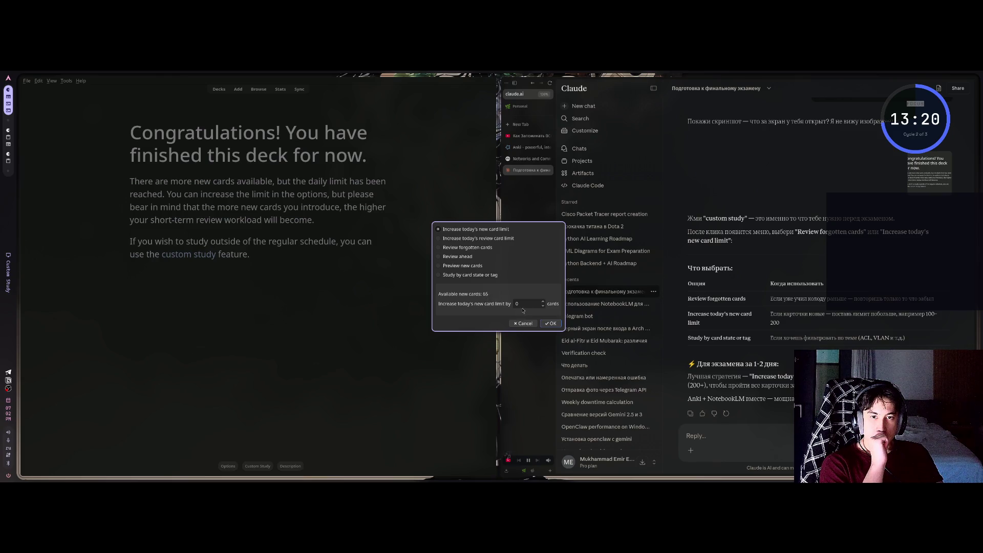
Send Claude a screenshot of the Custom Study options, then raise the new card limit by 65.
key(Print)
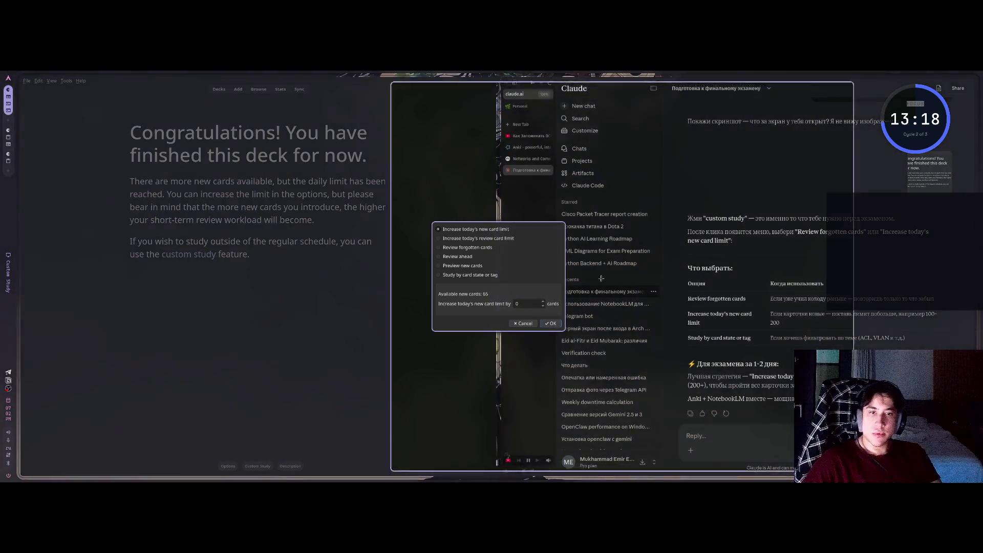
click(557, 277)
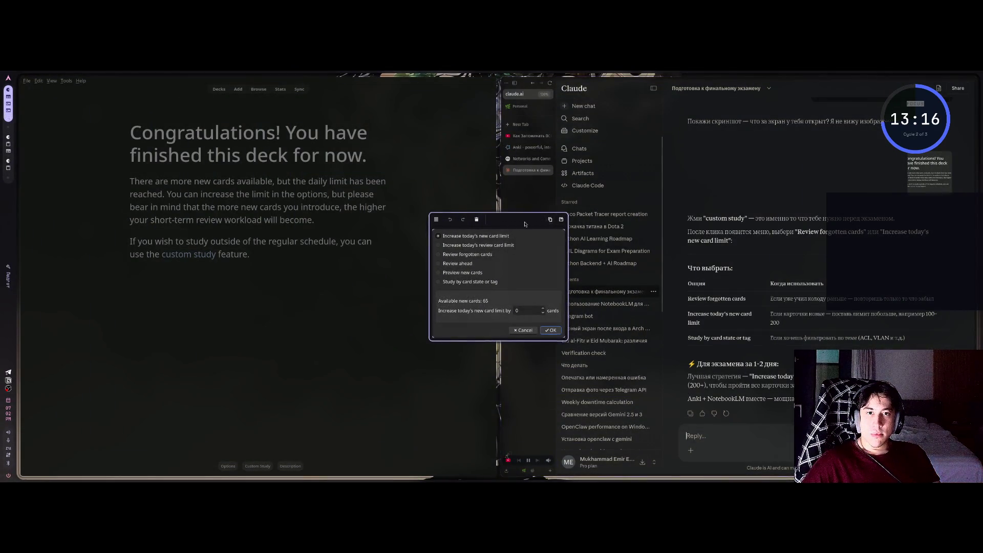
click(551, 220)
key(ctrl+v)
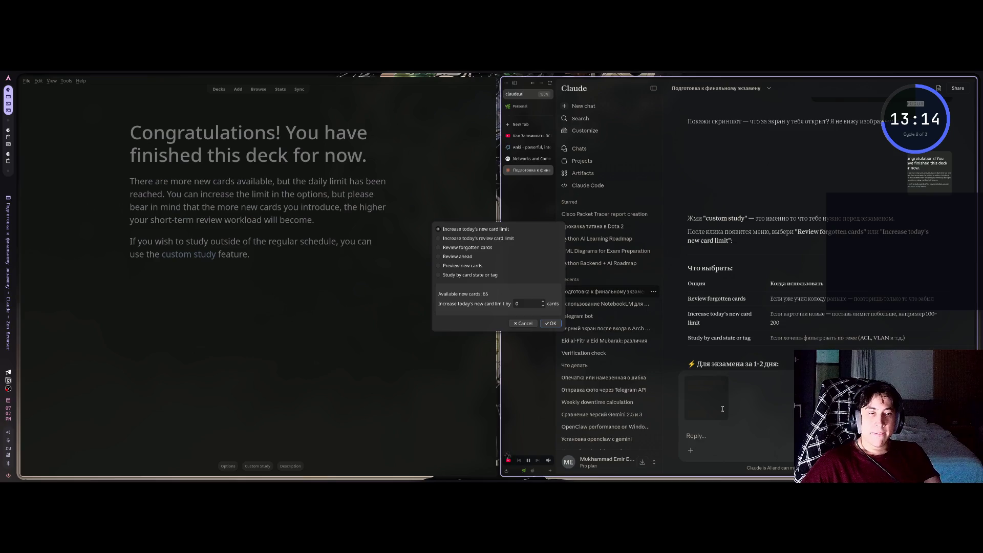
key(Return)
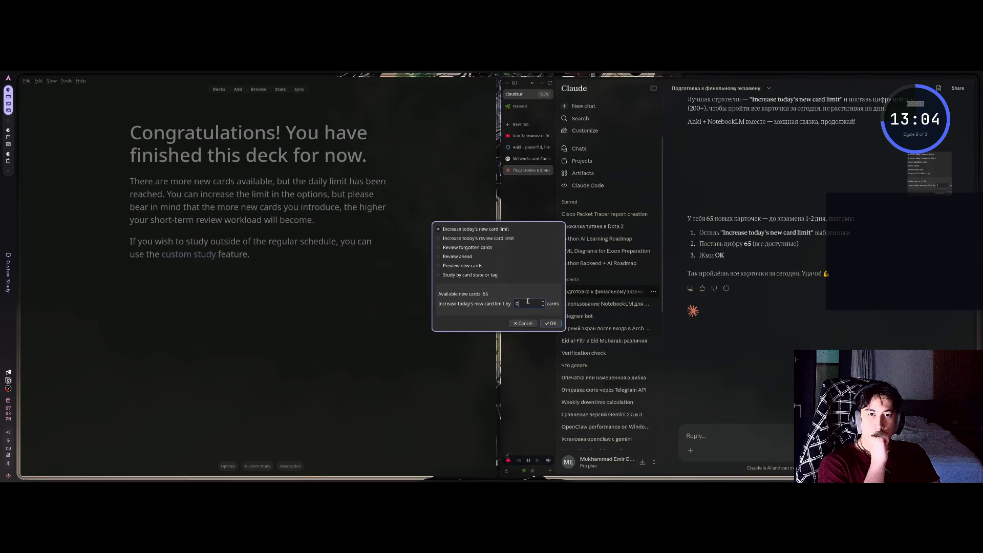
text(65)
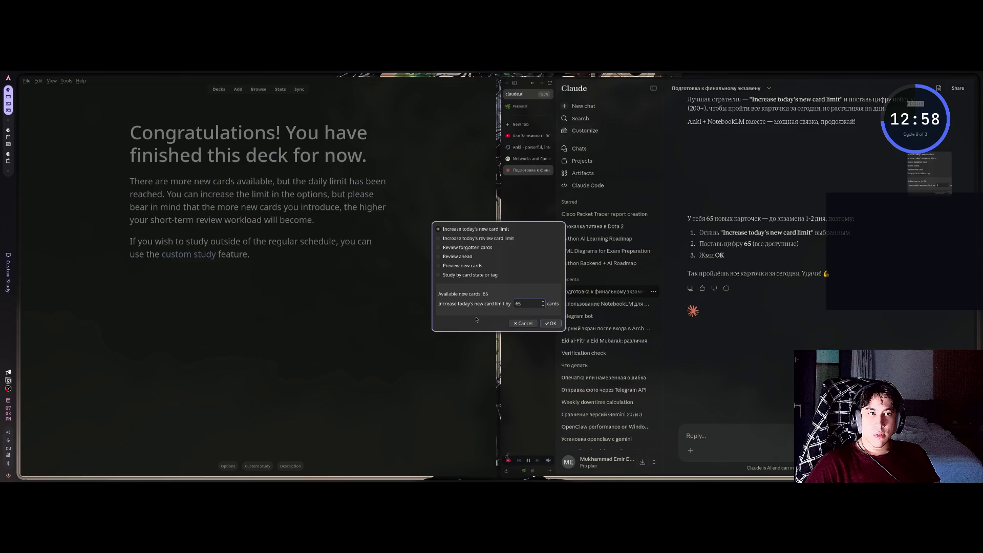
click(547, 324)
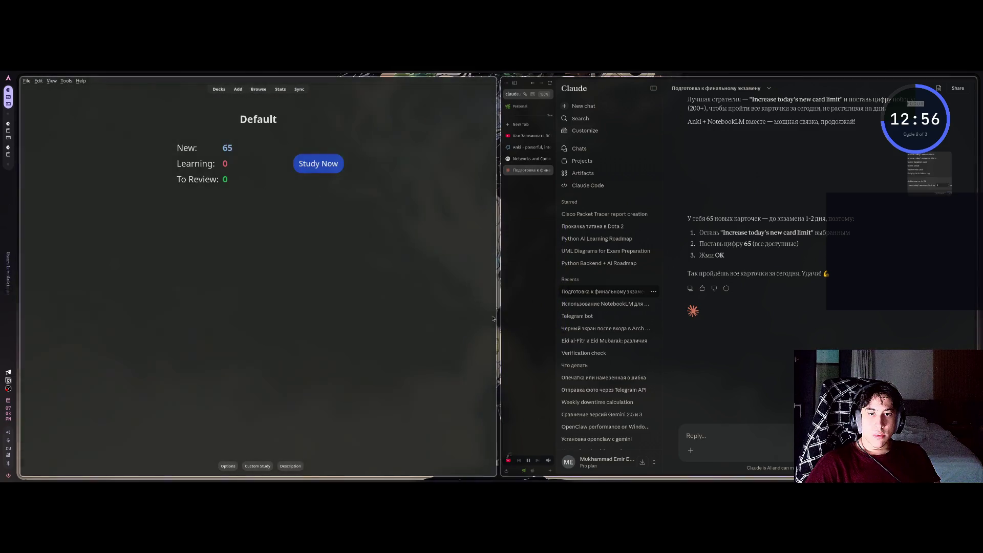
Start studying the Default deck at the WiMAX IEEE-standard question, keeping Anki tiled beside the browser.
click(329, 164)
key(super+f)
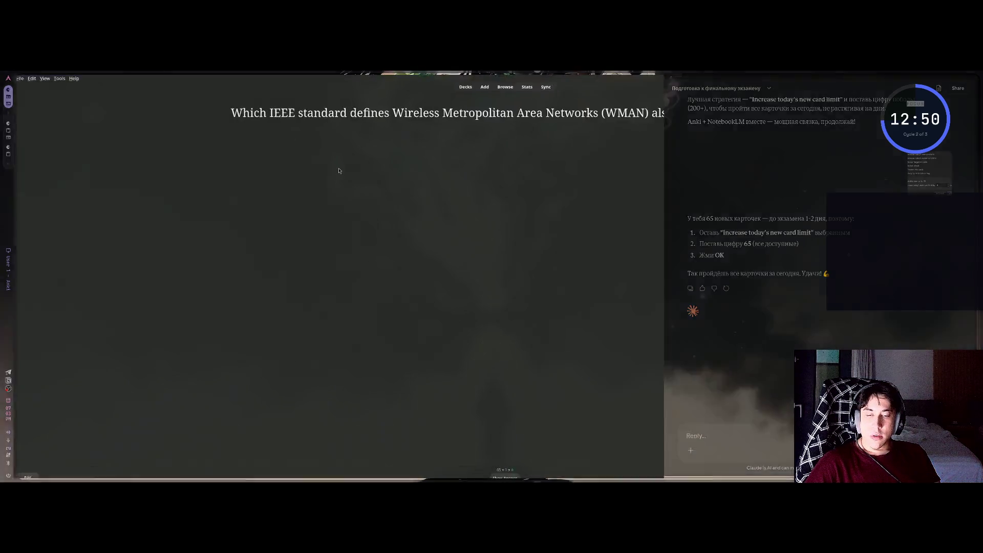
key(super+f)
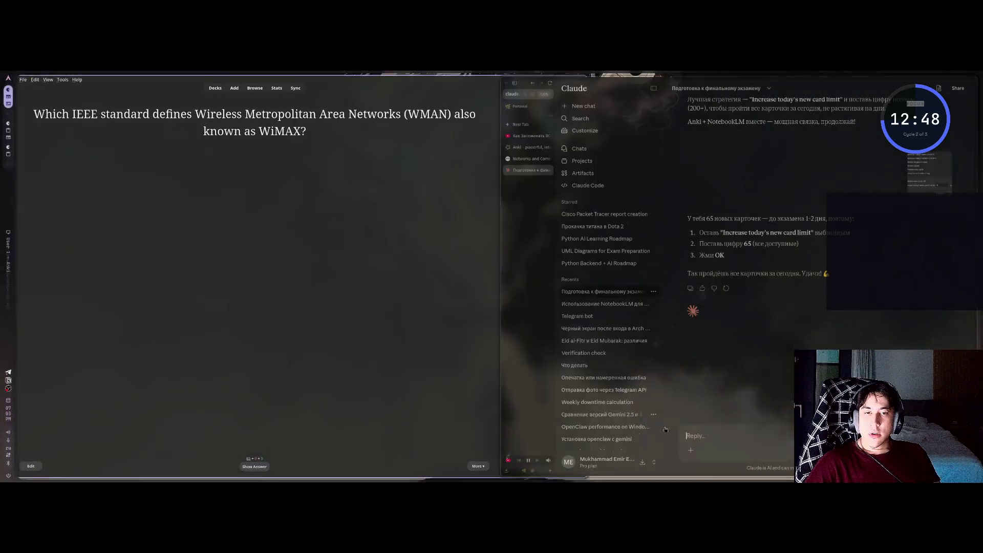
Ask Claude the follow-up 'помимо этих карточек, мне как-то подр…' about preparing beyond flashcards.
text(g)
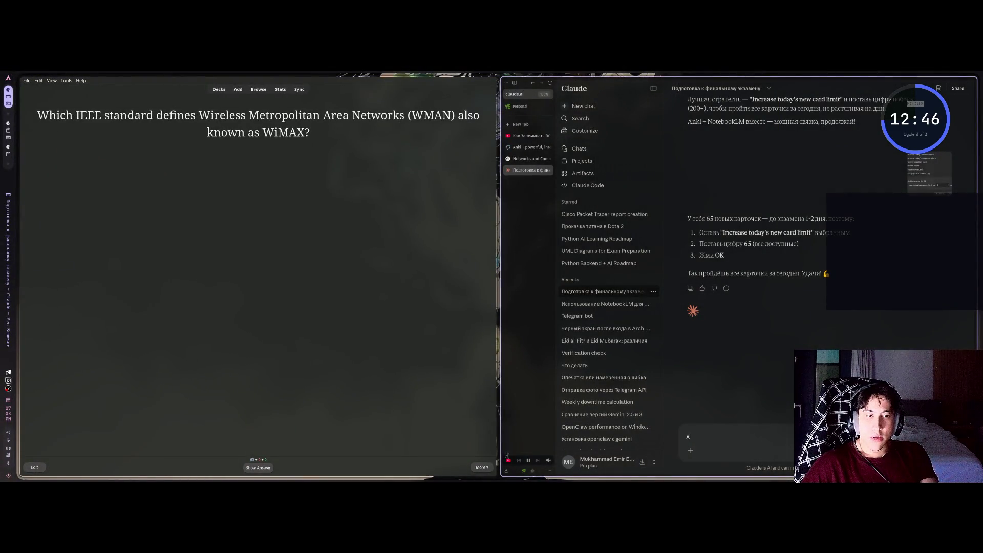
key(BackSpace)
text(помимо этих карточек,)
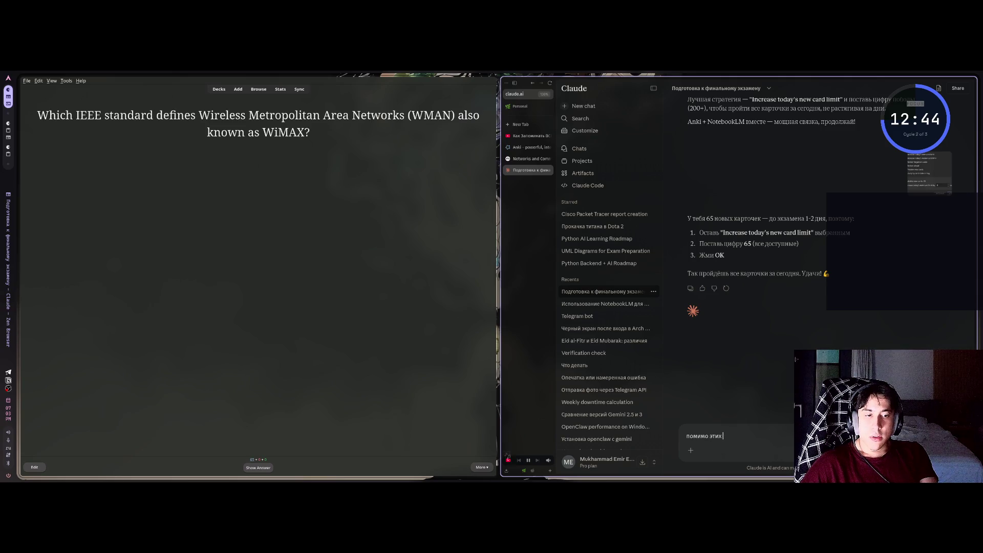
text( мне как-тор)
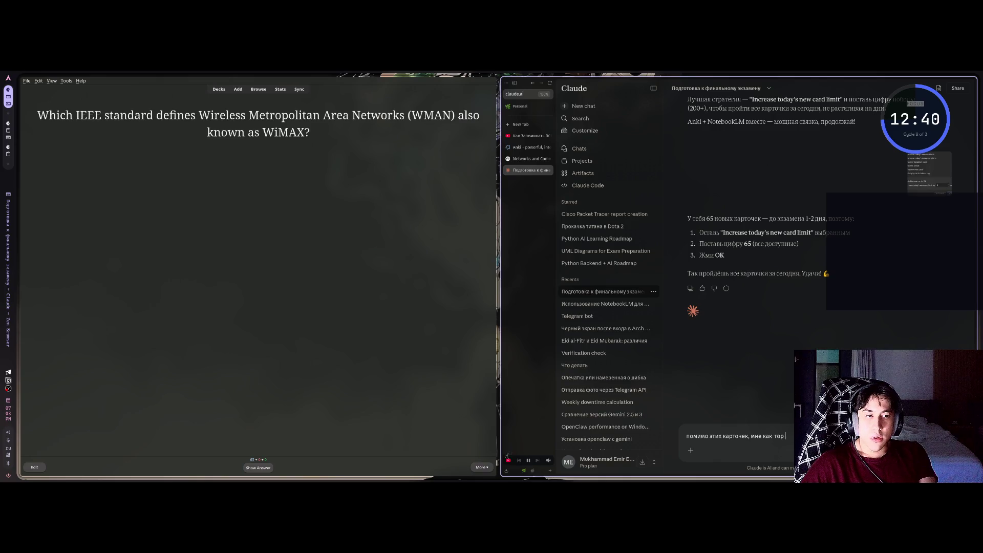
key(BackSpace)
text( подр)
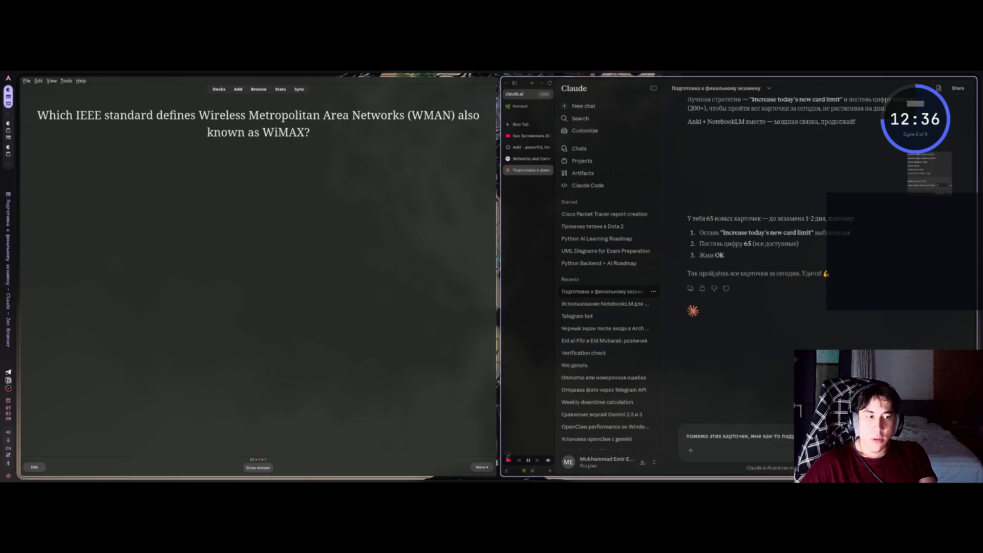
key(Return)
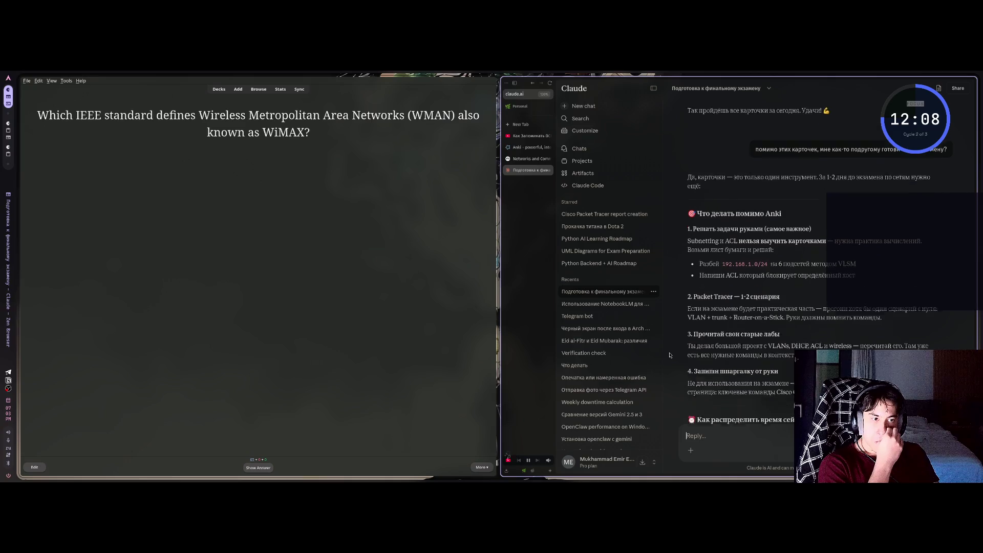
Review Claude's exam-prep plan, highlight the term ACL, and switch to the Anki Downloads page.
scroll(669, 355, down, 1)
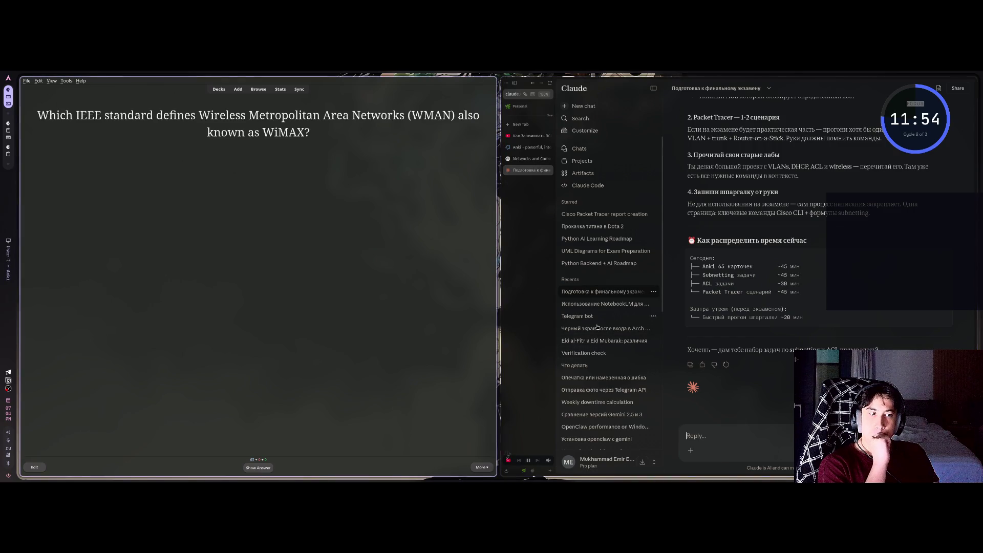
double_click(833, 349)
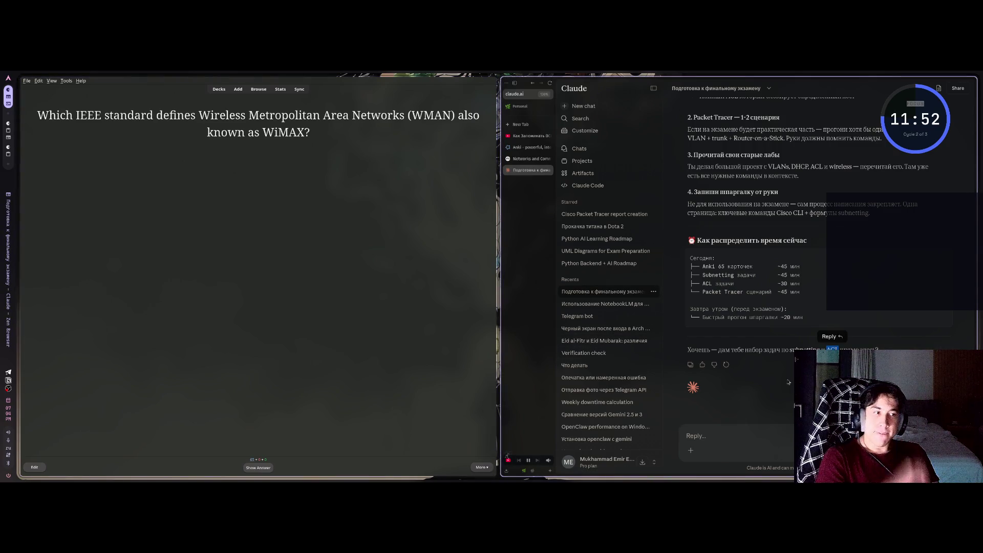
click(528, 147)
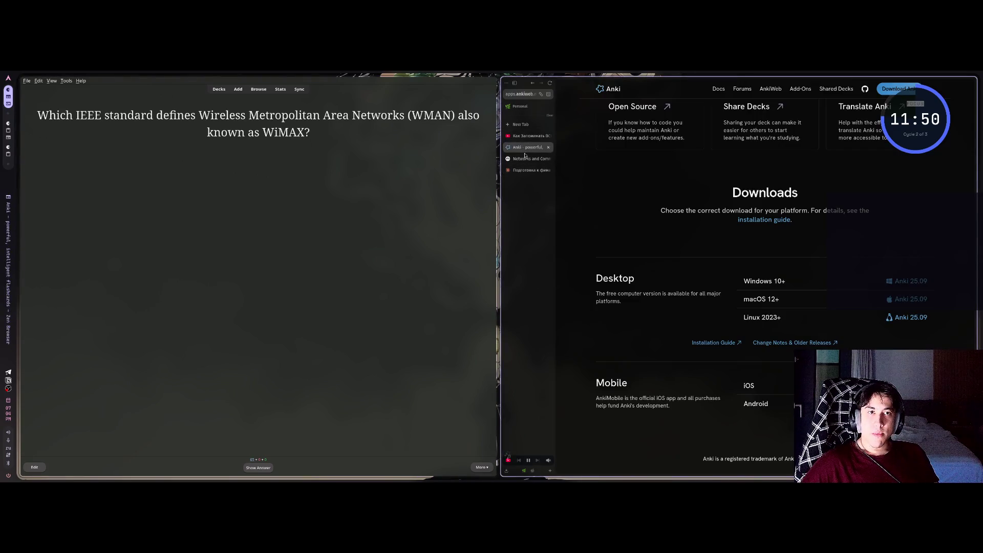
Ask the Networks and Communication notebook in NotebookLM 'what is ACL?'.
click(517, 159)
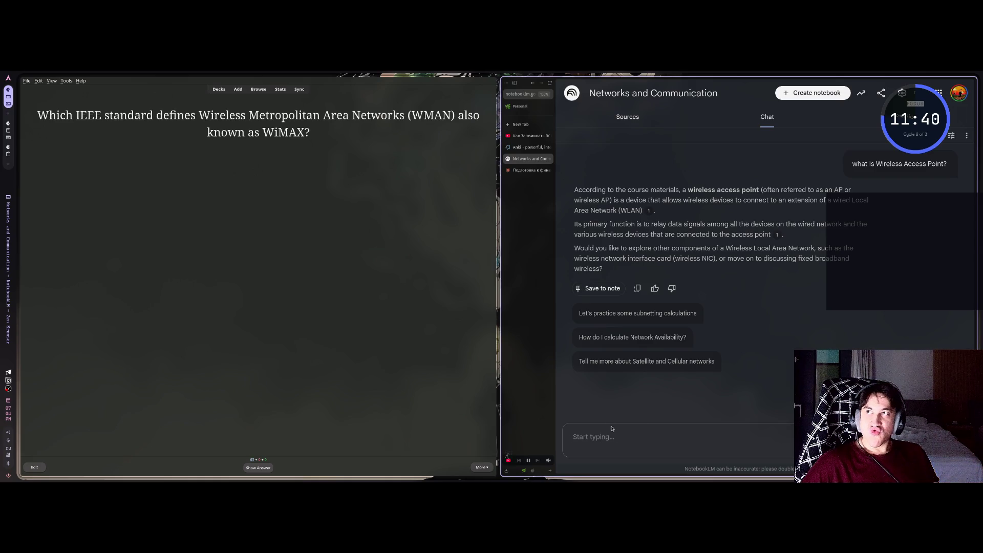
scroll(601, 399, up, 4)
scroll(601, 360, down, 3)
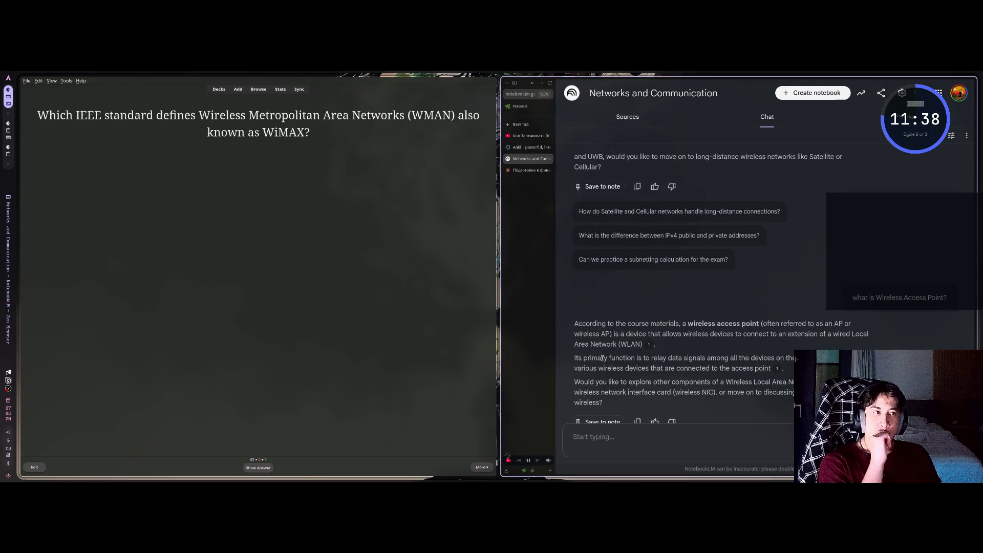
scroll(601, 360, down, 1)
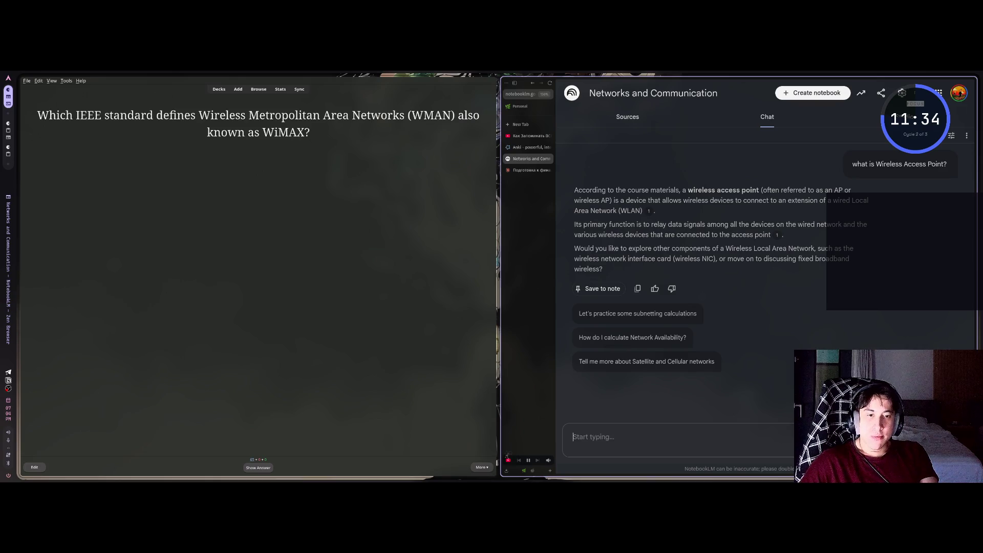
text(what is ACL?)
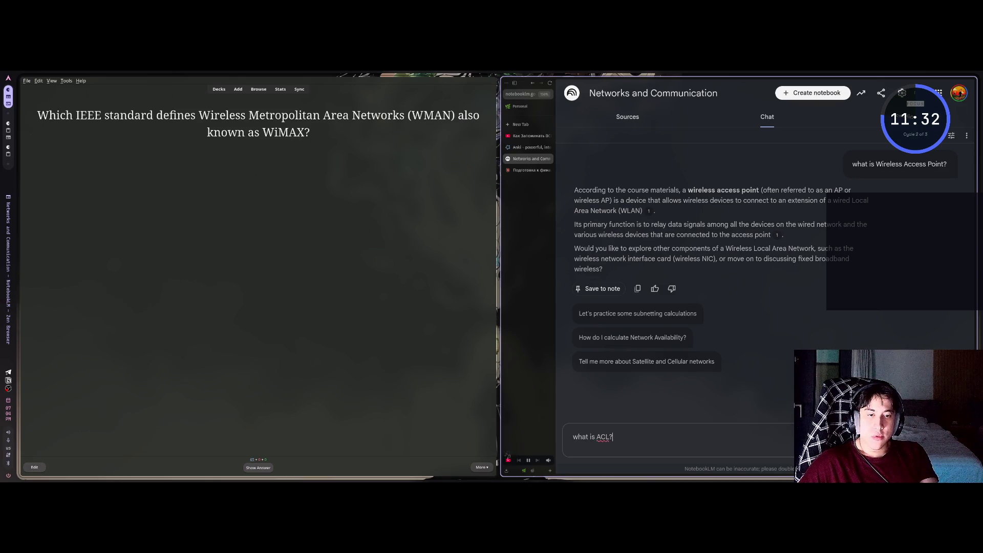
key(Return)
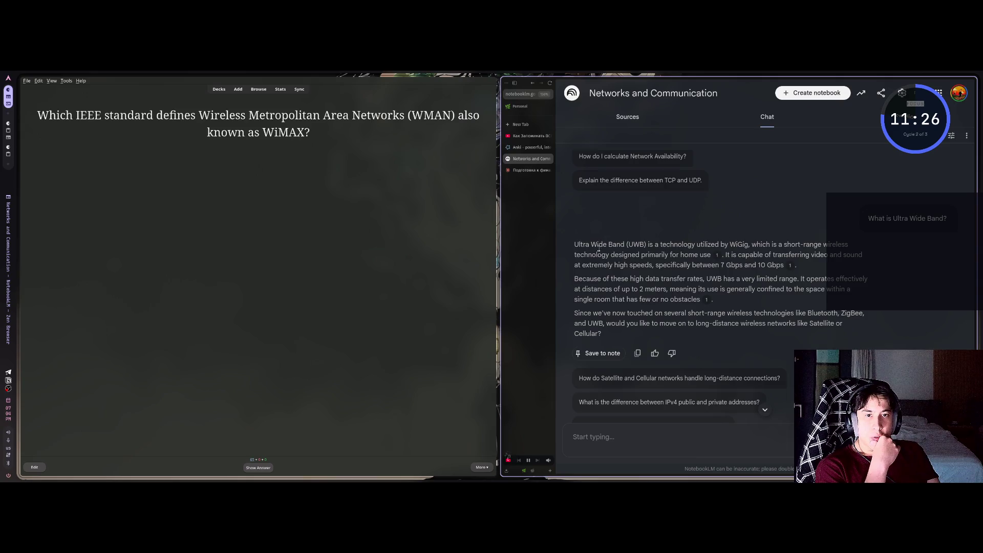
drag(621, 245, 655, 245)
click(673, 245)
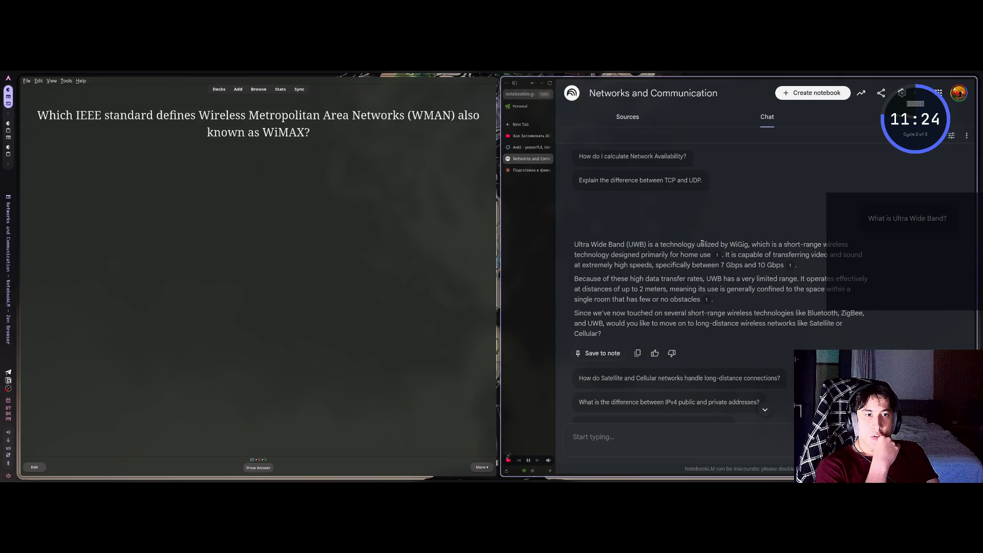
drag(741, 244, 742, 404)
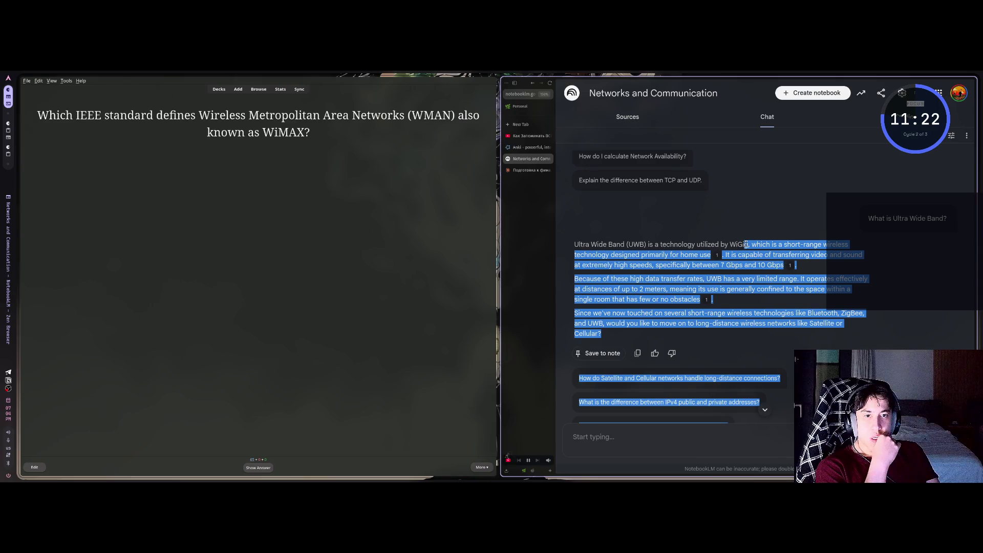
click(654, 244)
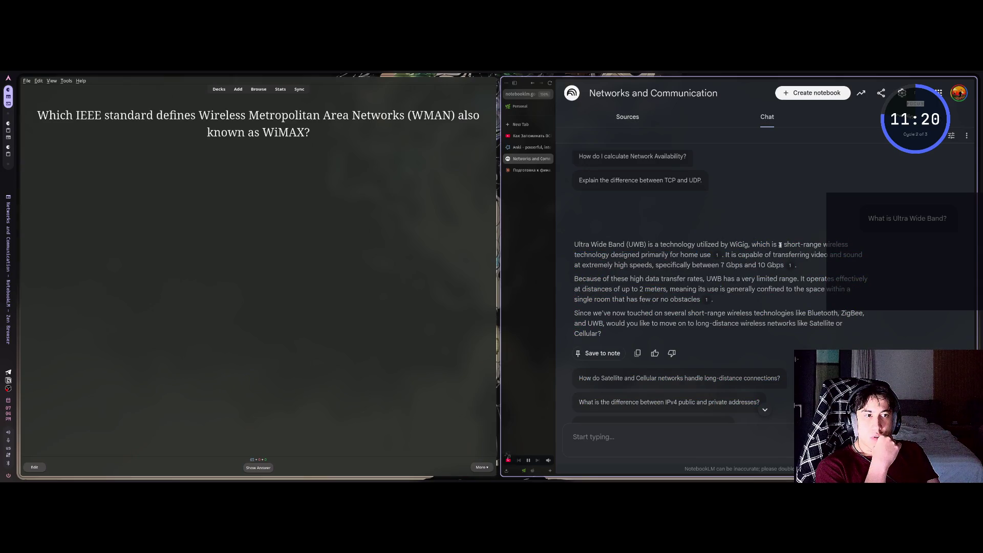
mouse_move(698, 255)
mouse_down()
mouse_move(581, 156)
mouse_move(580, 255)
mouse_up()
click(617, 254)
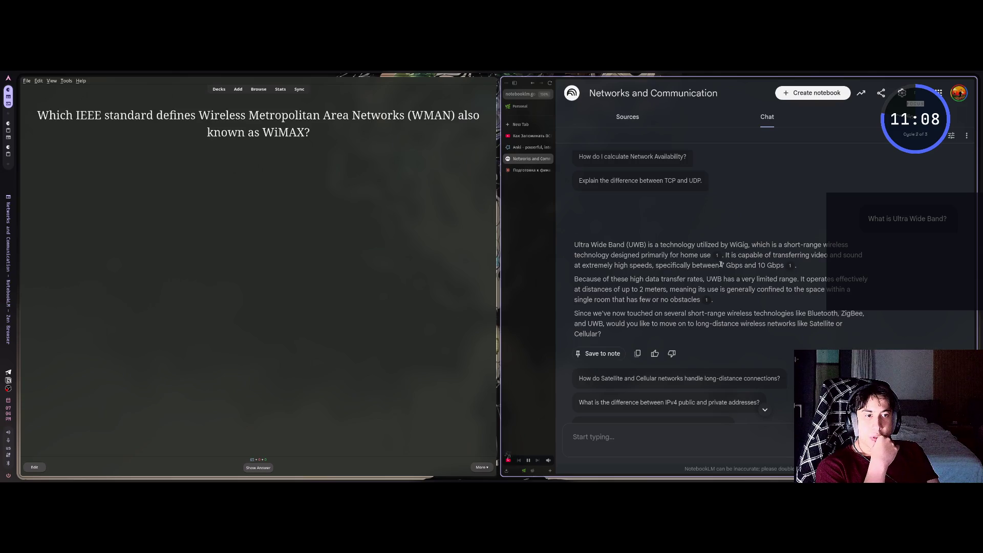
mouse_move(742, 264)
mouse_down()
mouse_move(722, 265)
mouse_move(780, 265)
mouse_up()
click(780, 264)
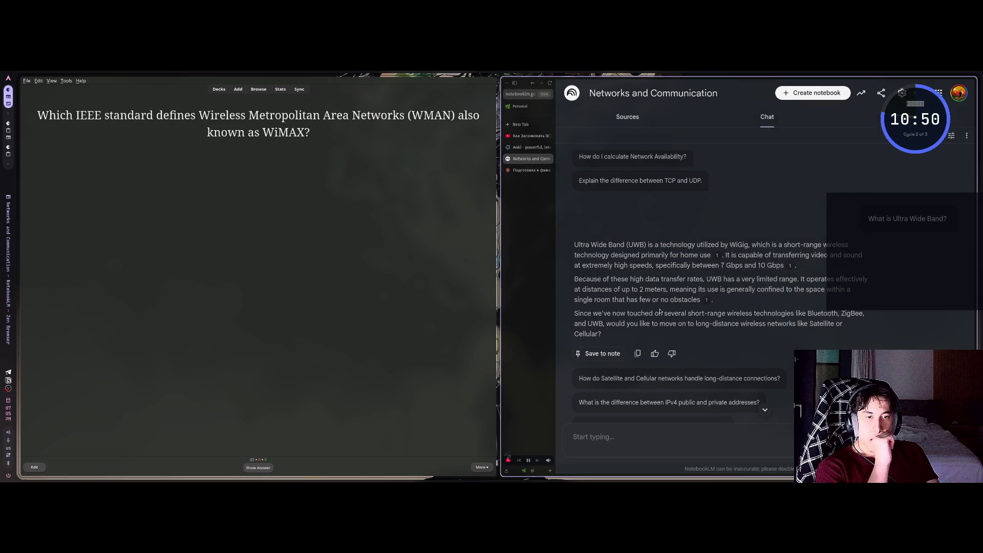
scroll(656, 313, down, 5)
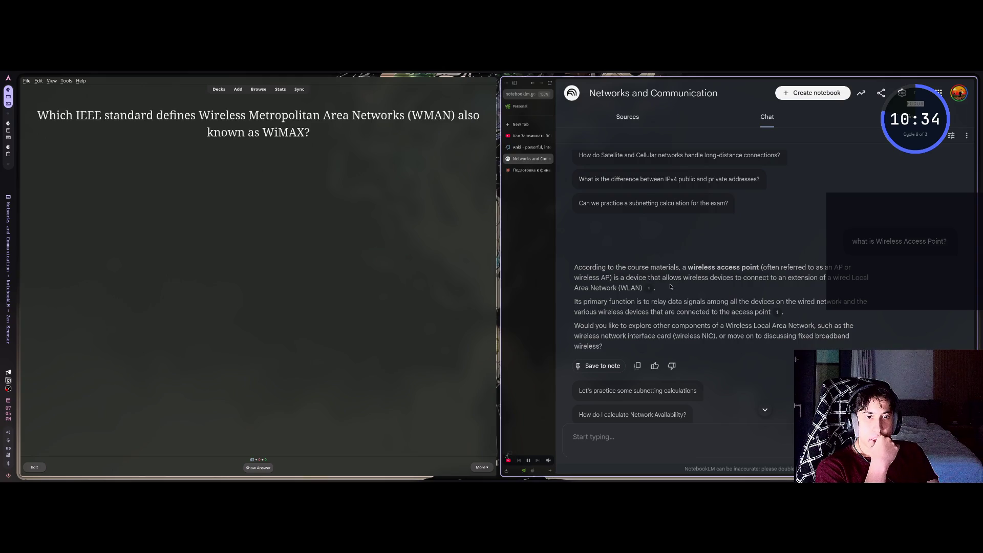
scroll(660, 282, down, 1)
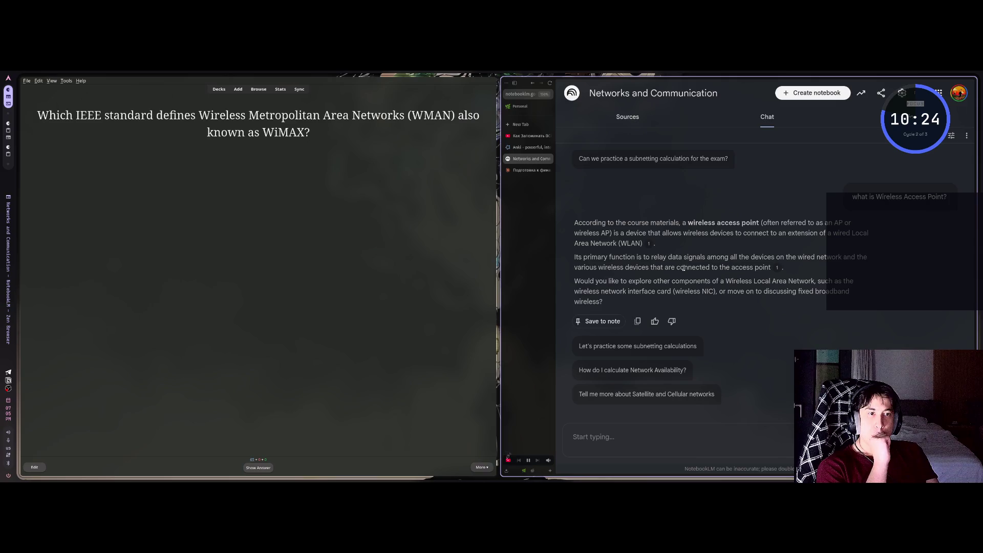
Scroll to NotebookLM's answer that the course materials contain nothing about ACLs.
scroll(610, 285, down, 10)
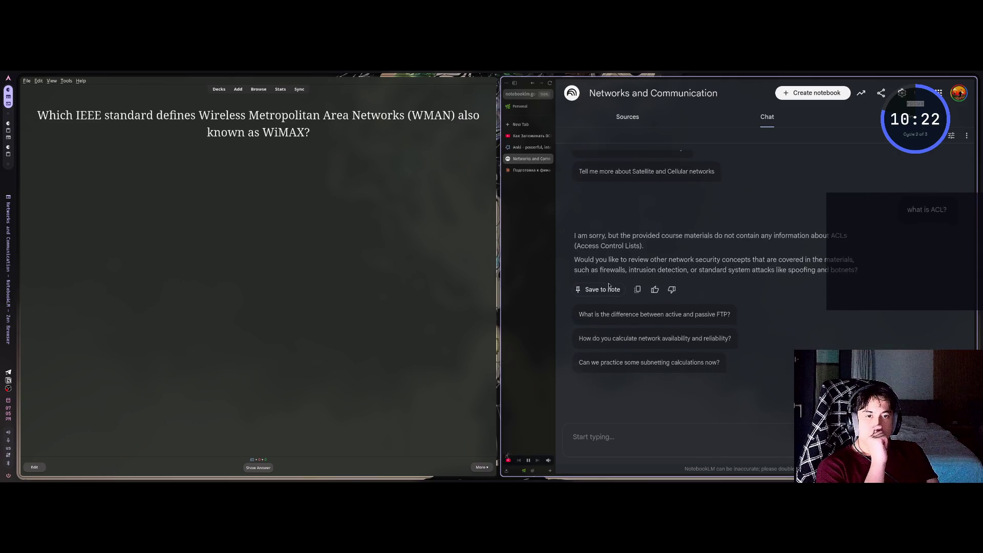
scroll(609, 285, up, 2)
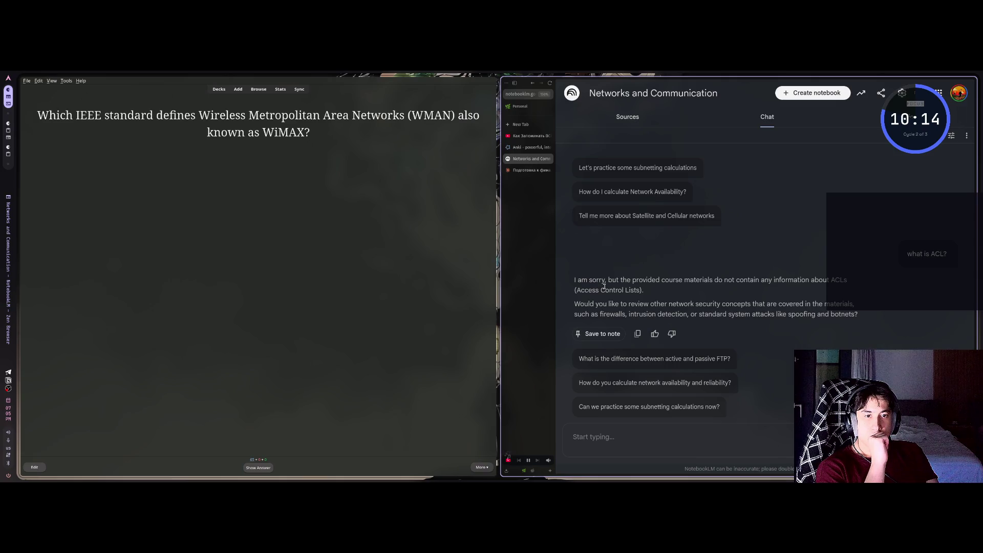
scroll(916, 334, down, 1)
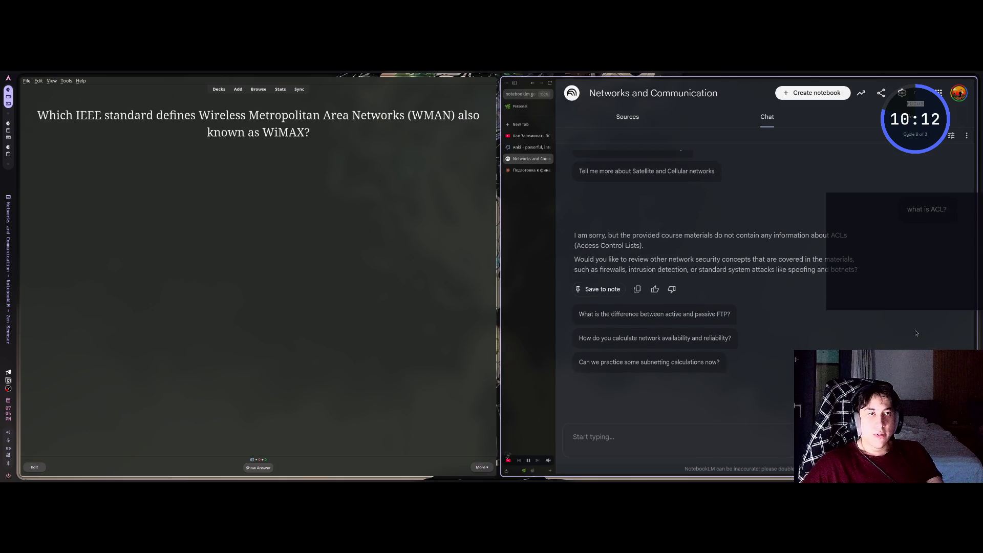
scroll(927, 326, down, 1)
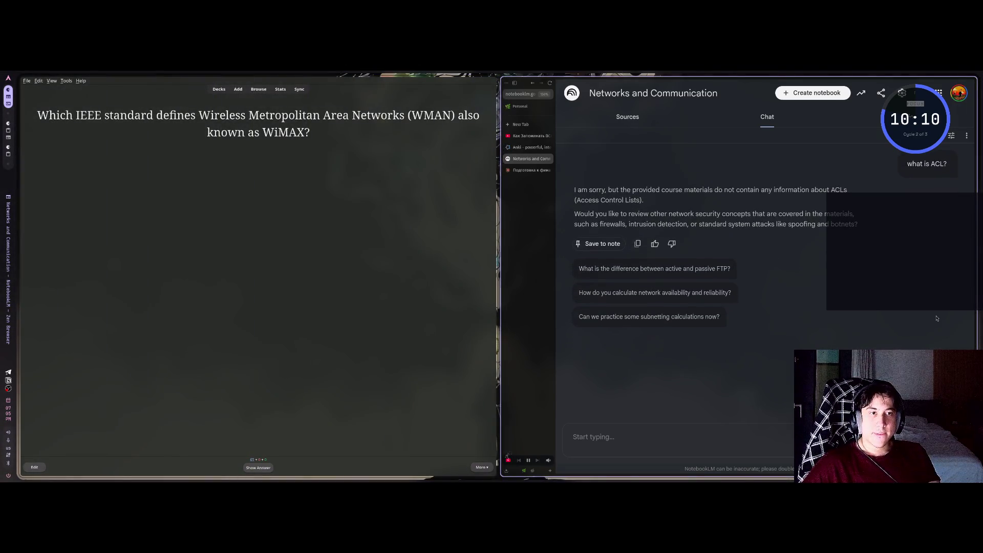
Toggle the browser window floating and back, then return to the Claude exam-prep chat.
click(570, 83)
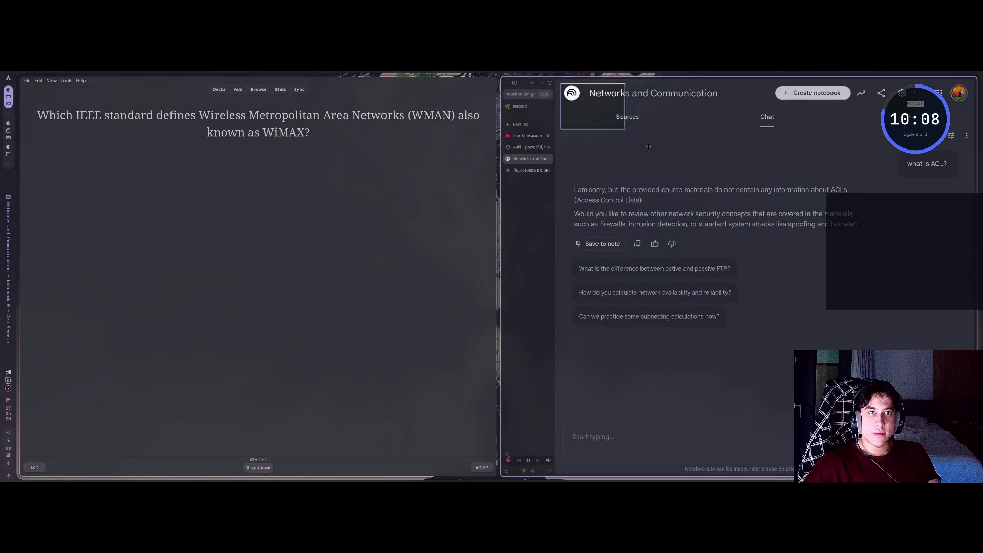
key(super+v)
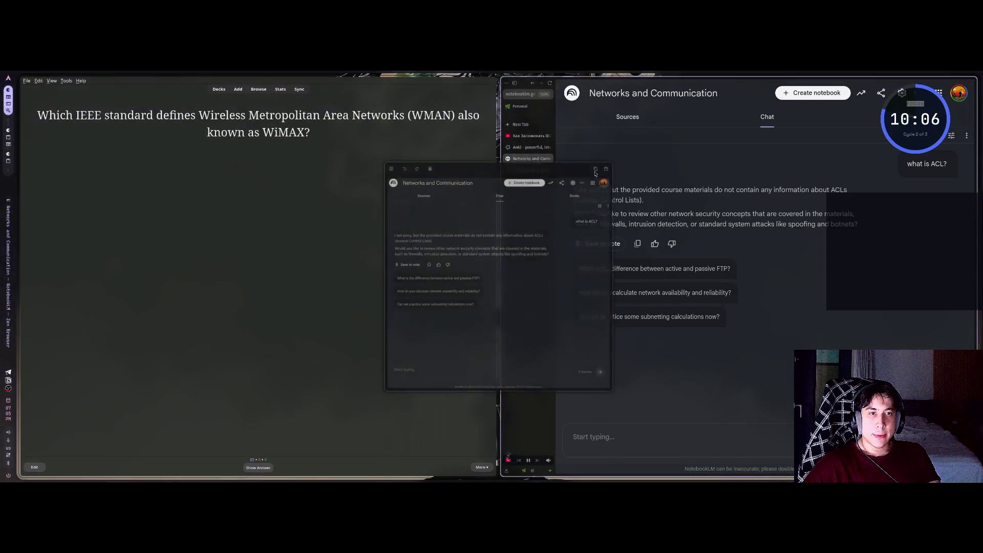
key(super+v)
key(super+v)
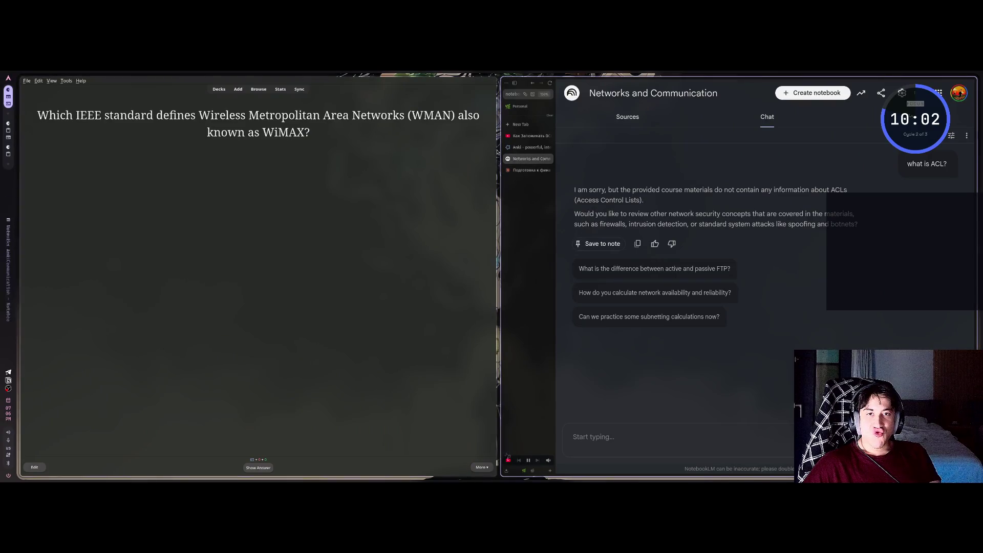
key(ctrl+Tab)
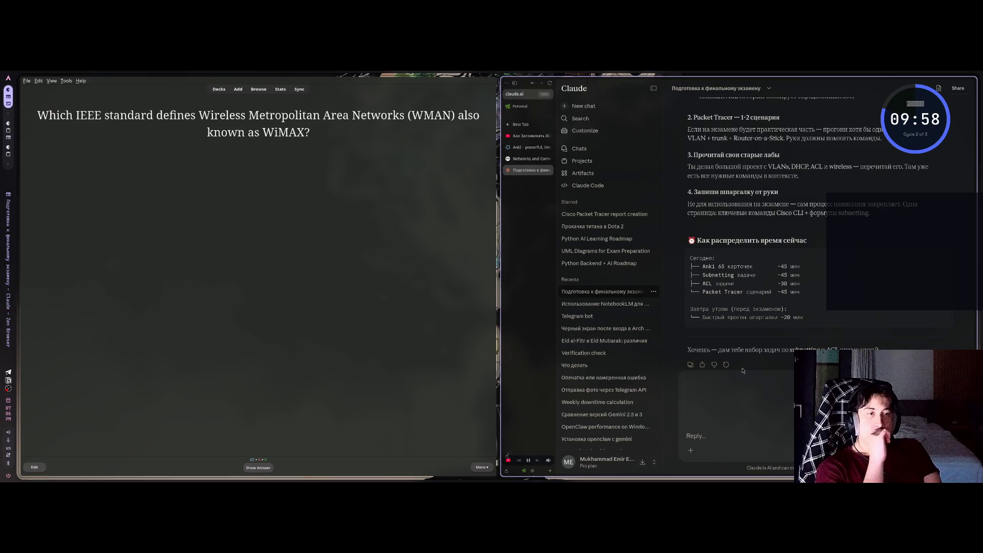
Read Claude's advice to skip ACL, then go via NotebookLM to the Anki Downloads page.
scroll(745, 358, down, 4)
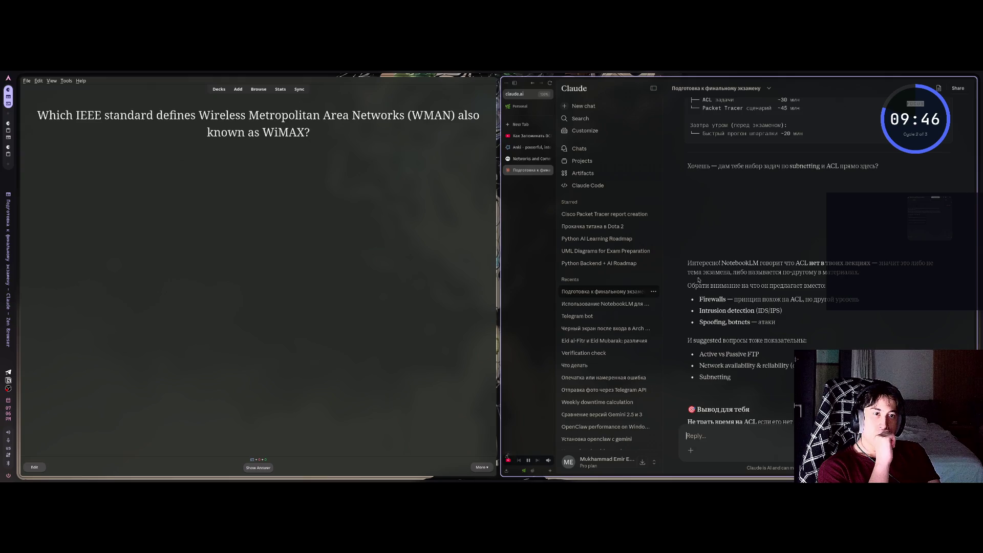
click(527, 159)
click(526, 148)
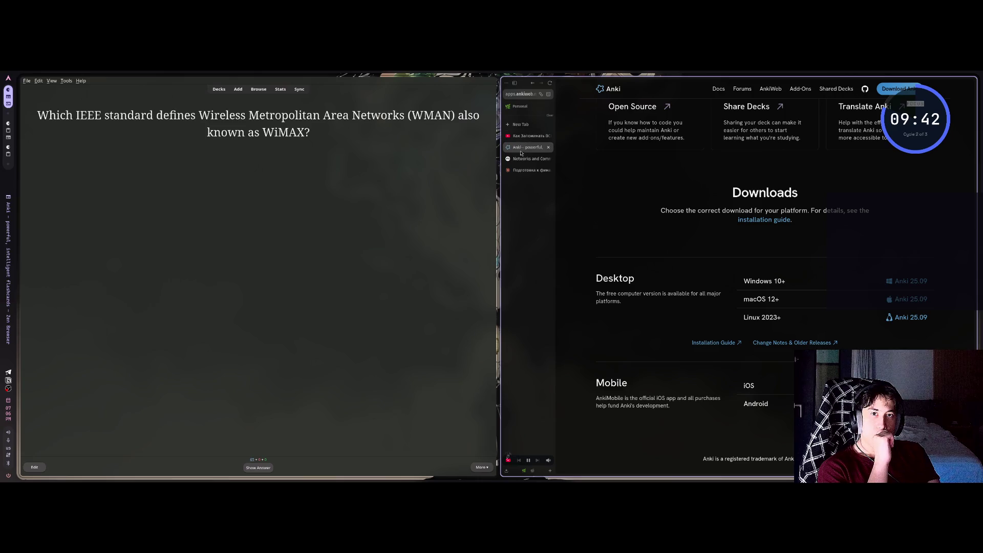
Return to the Networks and Communication notebook's sources and view the Lecture 5. Subnetting source.
click(528, 158)
click(612, 118)
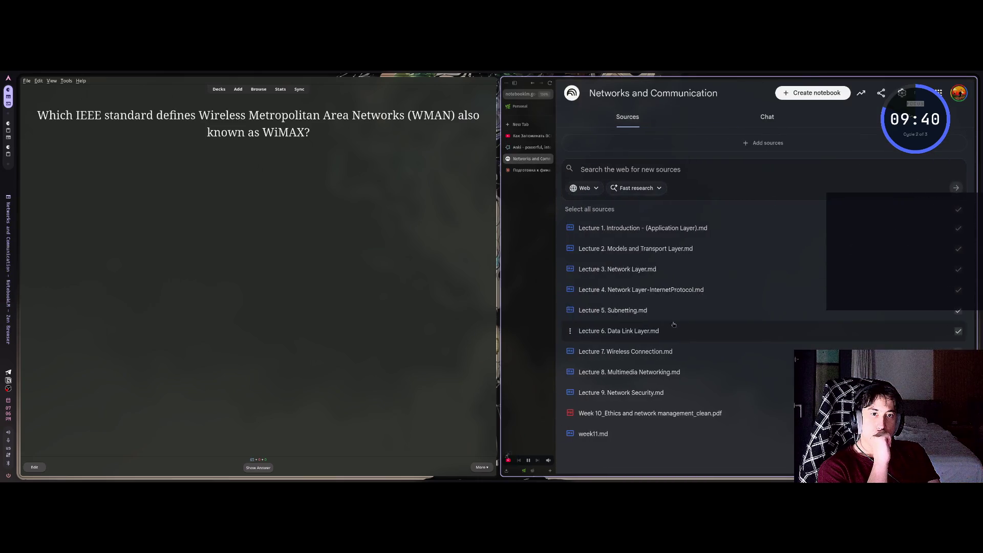
click(646, 312)
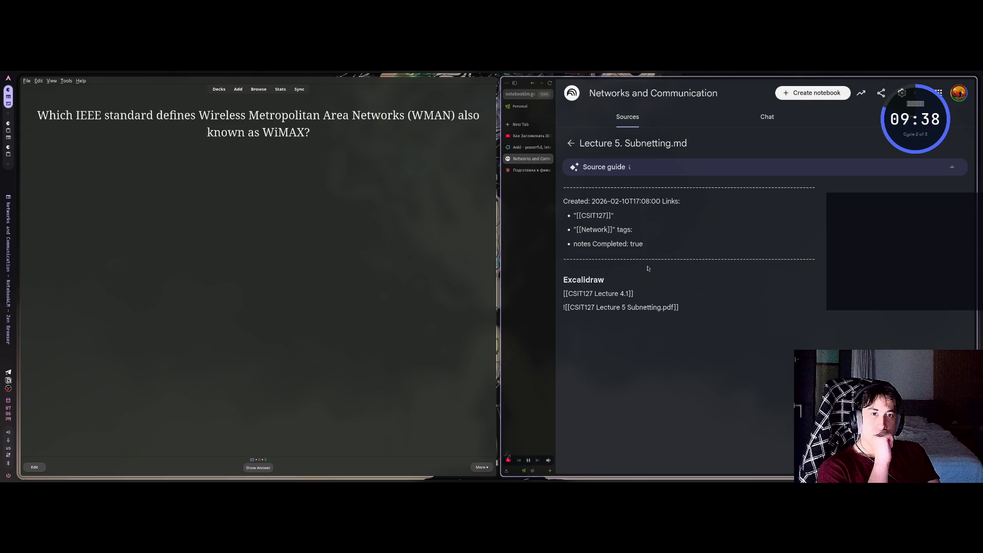
drag(688, 398, 570, 398)
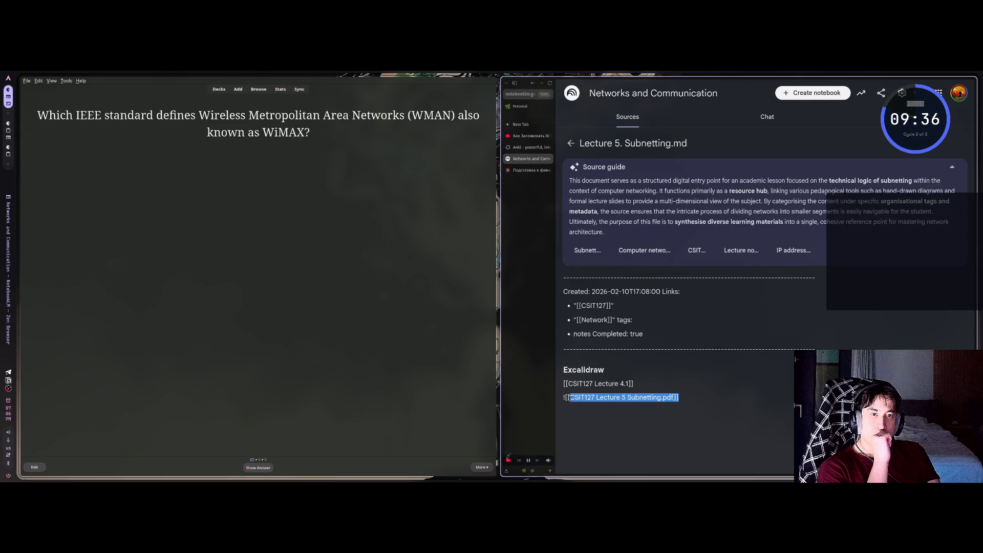
click(720, 400)
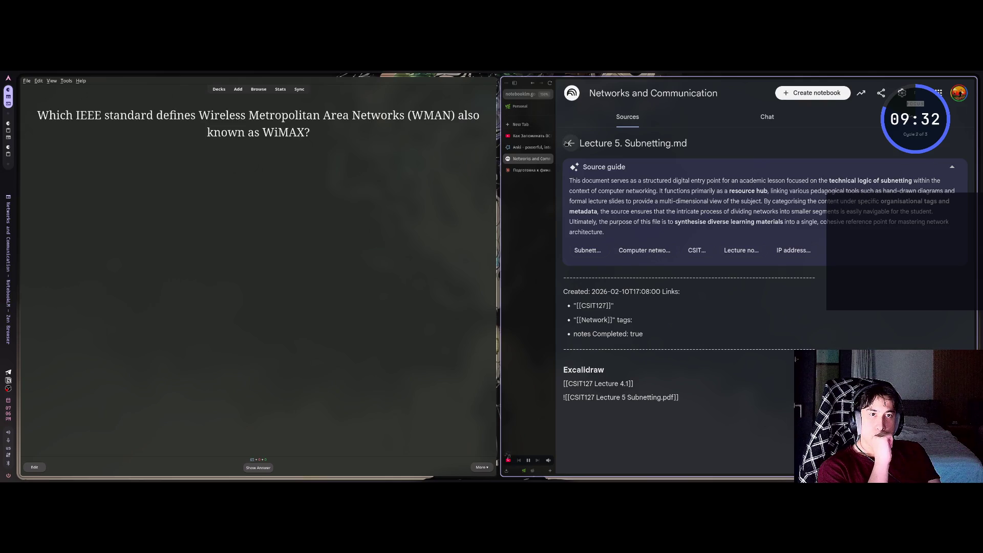
Skim the Lecture 1 Introduction and Lecture 3. Network Layer sources, then open a file manager.
click(568, 144)
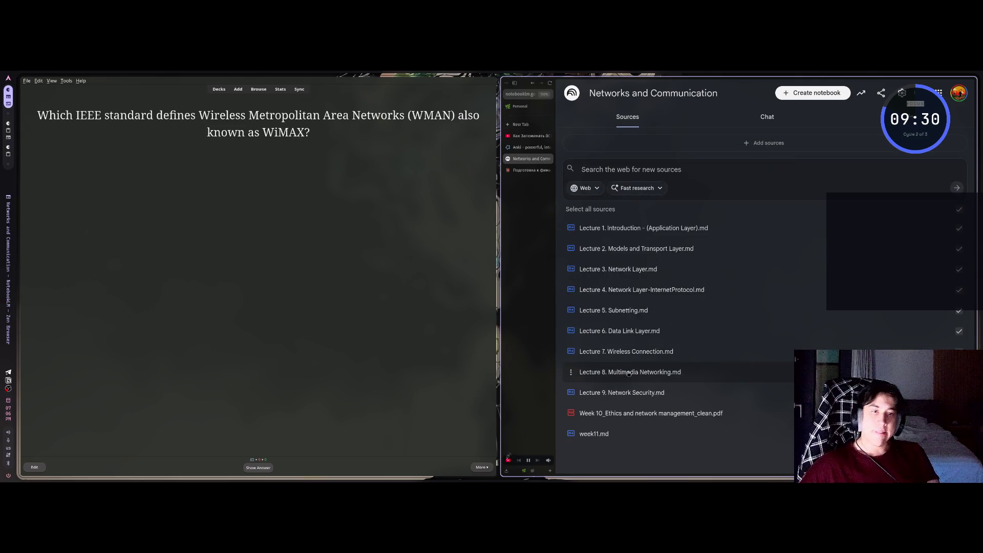
click(623, 227)
scroll(615, 353, down, 4)
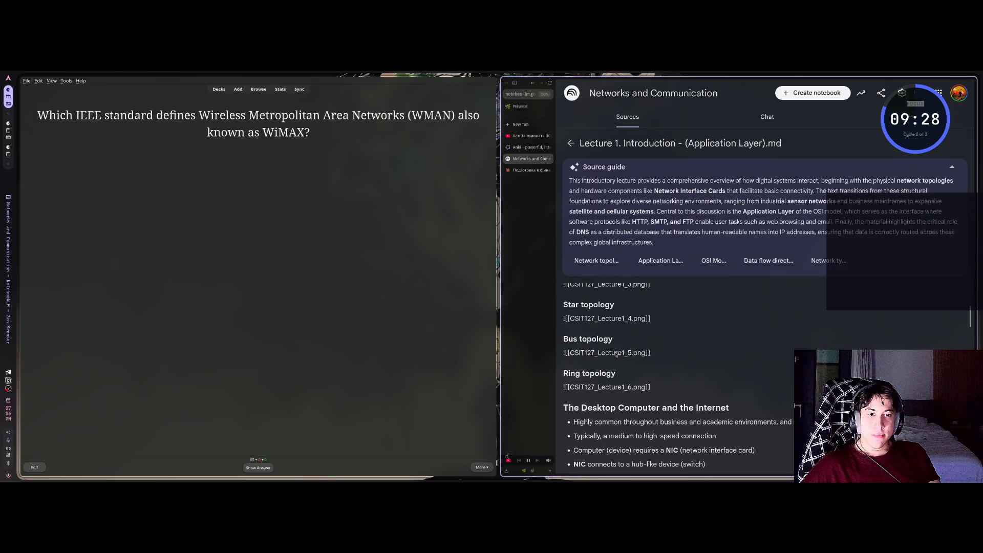
scroll(620, 350, up, 4)
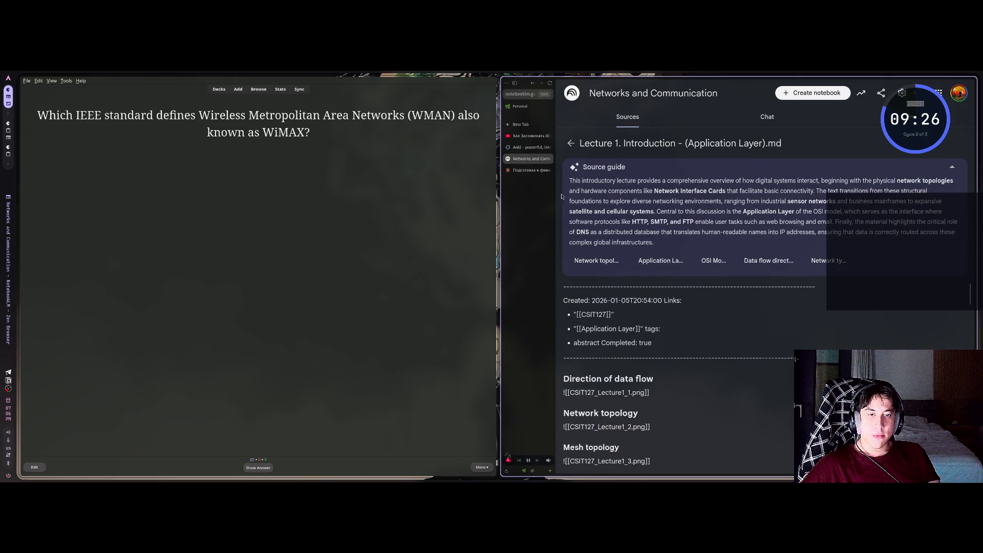
click(571, 143)
click(631, 269)
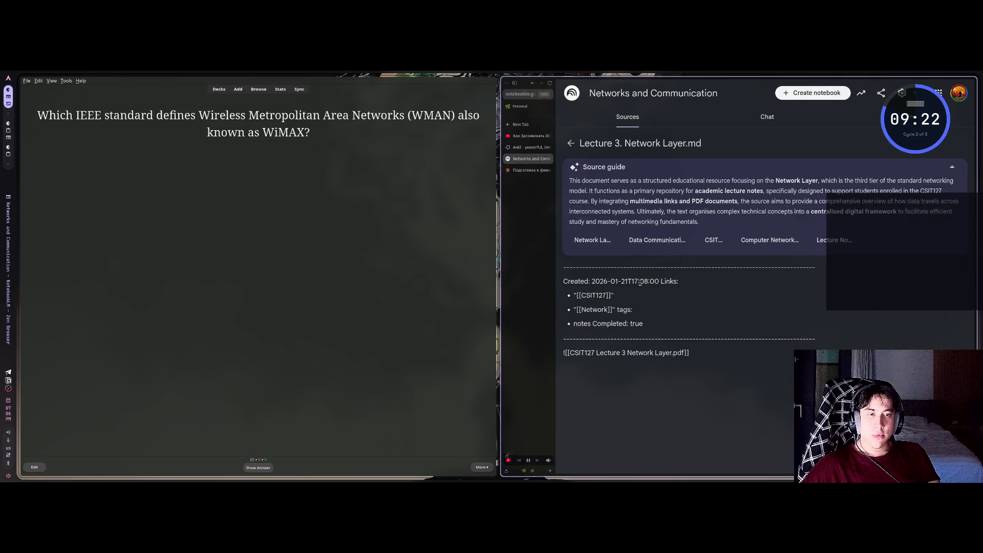
click(571, 143)
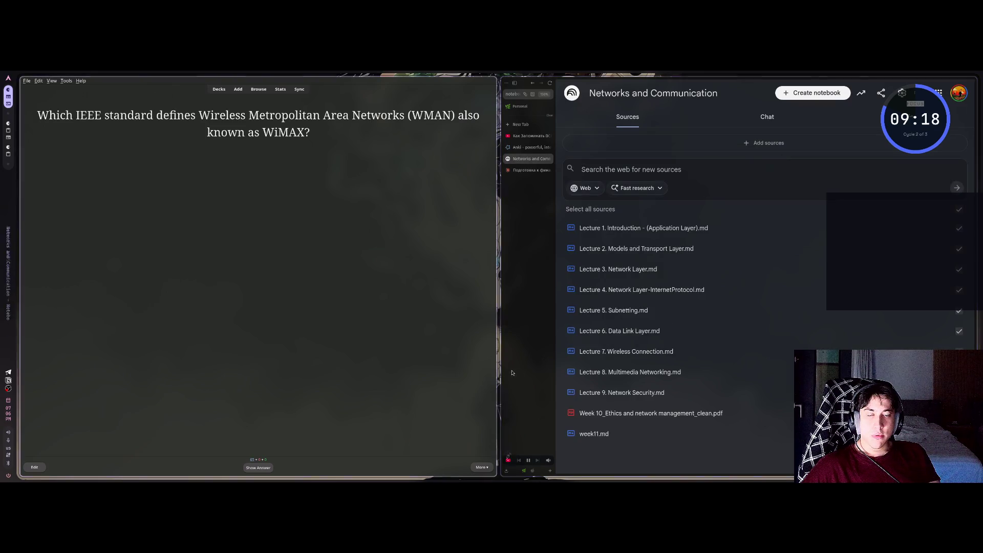
key(super+e)
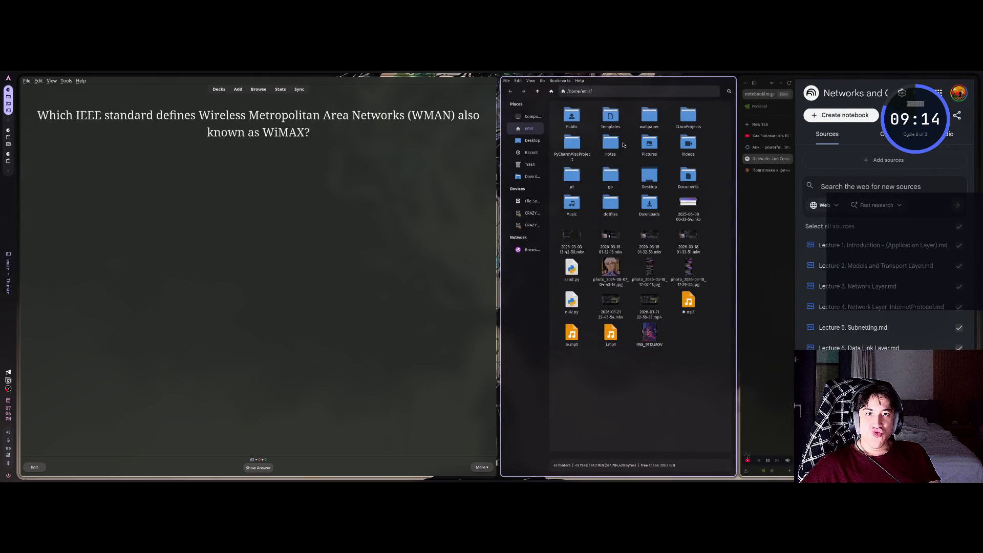
Navigate to Documents > Crazy Vault > 01 - Files > University > CSIT127 > Lecture.
double_click(688, 176)
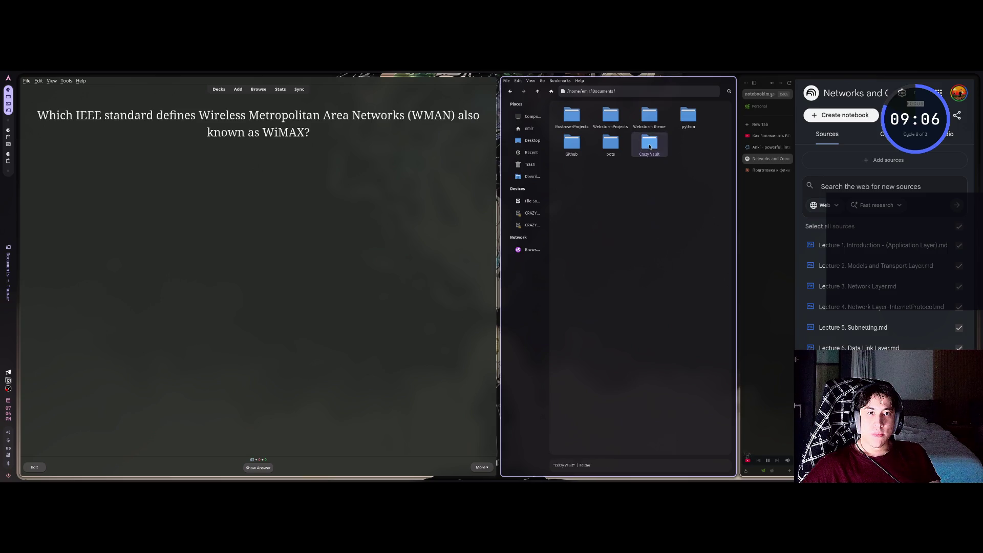
double_click(649, 145)
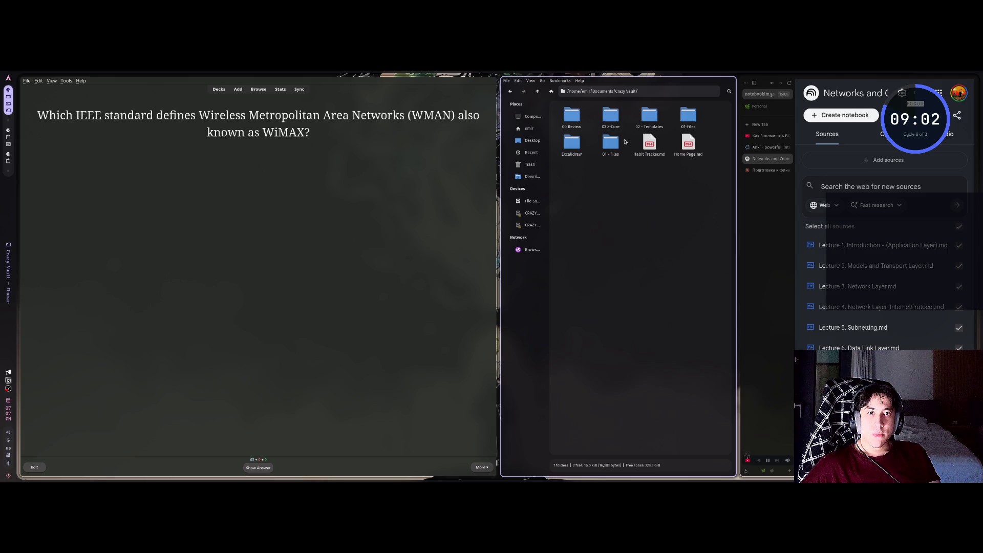
double_click(690, 119)
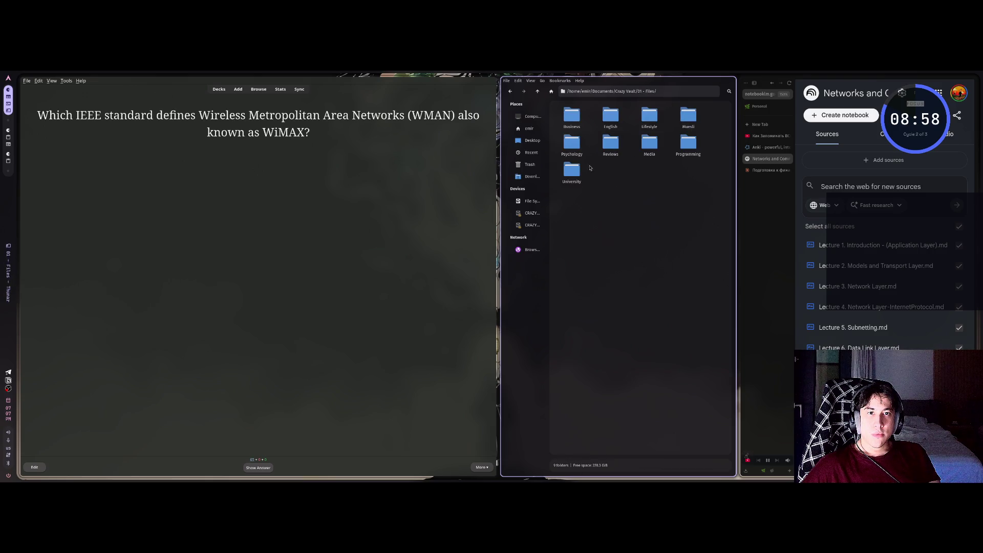
double_click(572, 171)
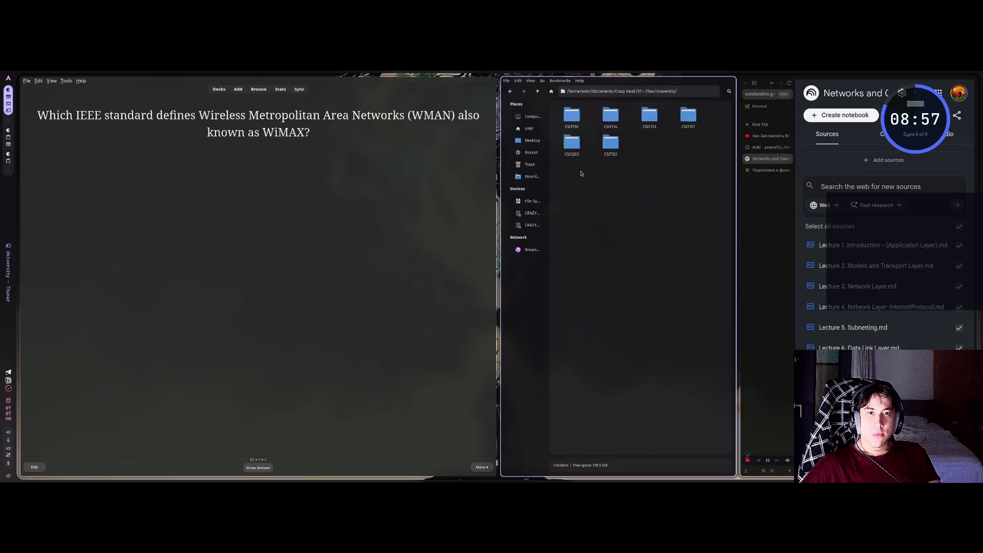
double_click(688, 116)
double_click(572, 116)
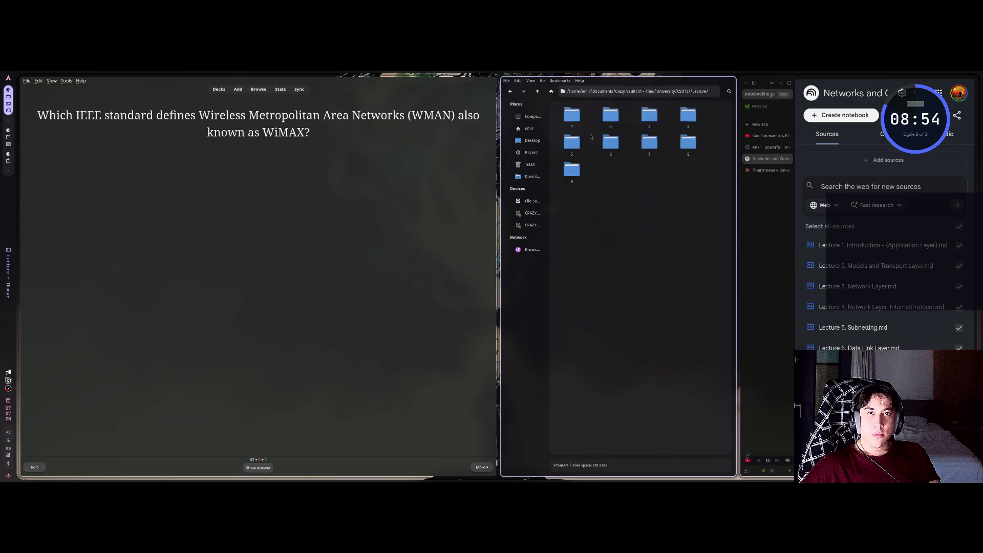
Check lecture folders 1 and 3, then view Lecture 3. Network Layer in NotebookLM and Obsidian.
double_click(572, 116)
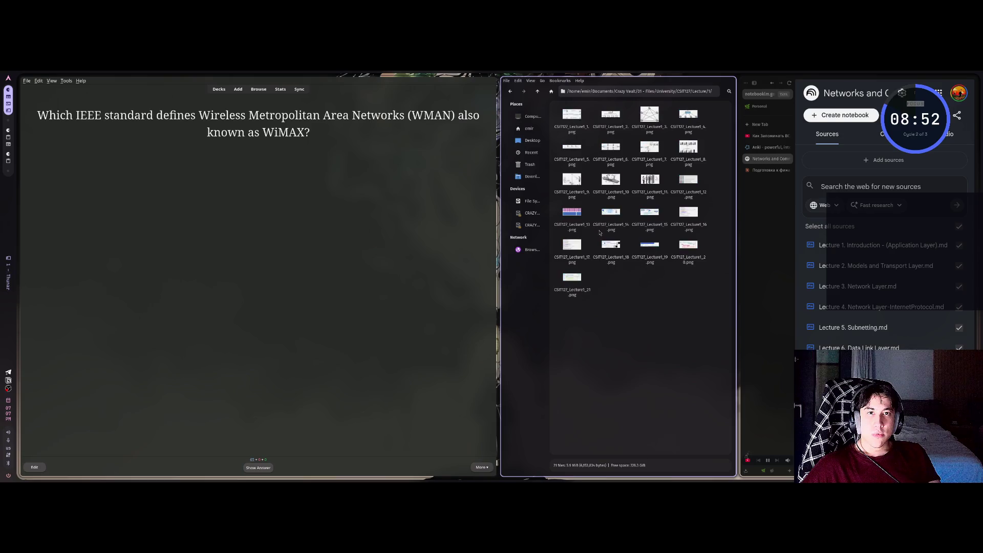
key(BackSpace)
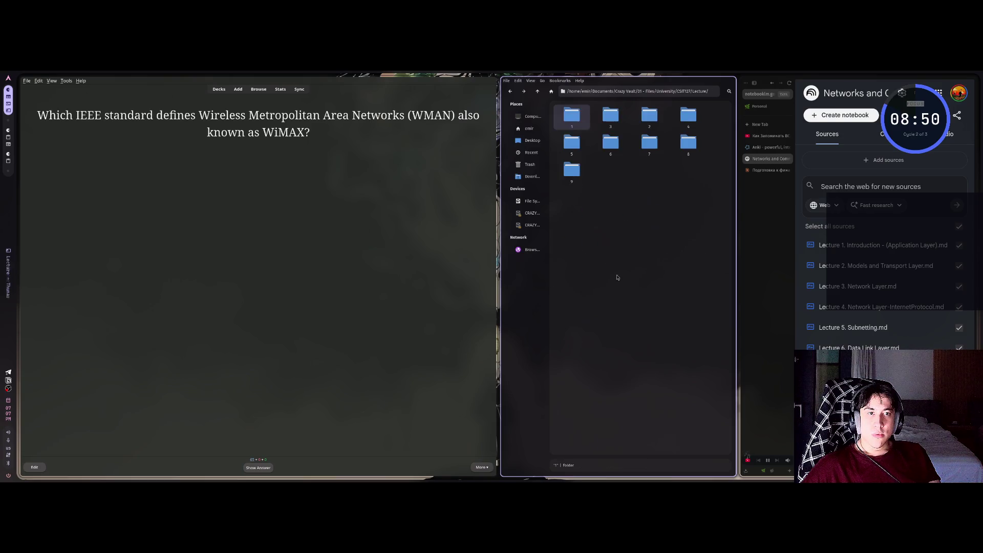
double_click(609, 126)
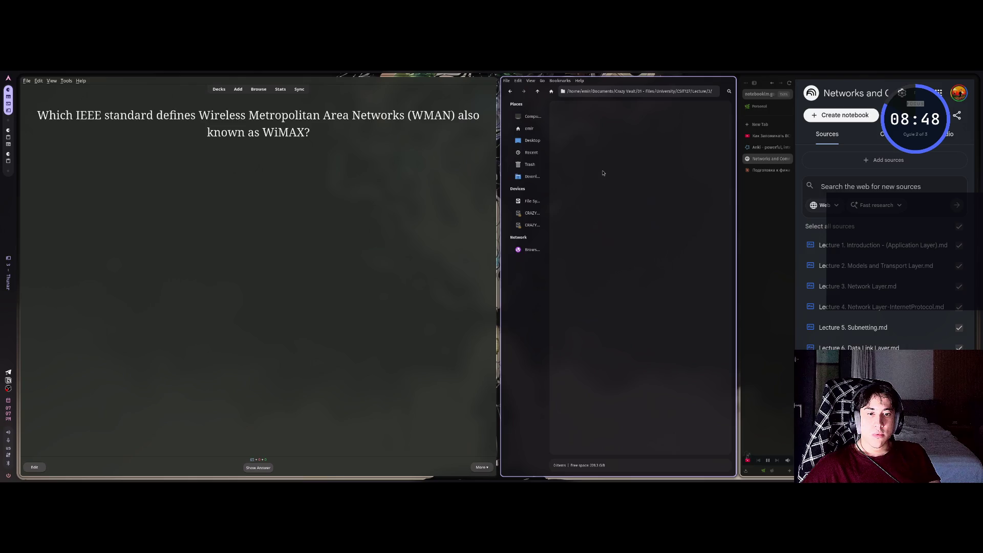
key(BackSpace)
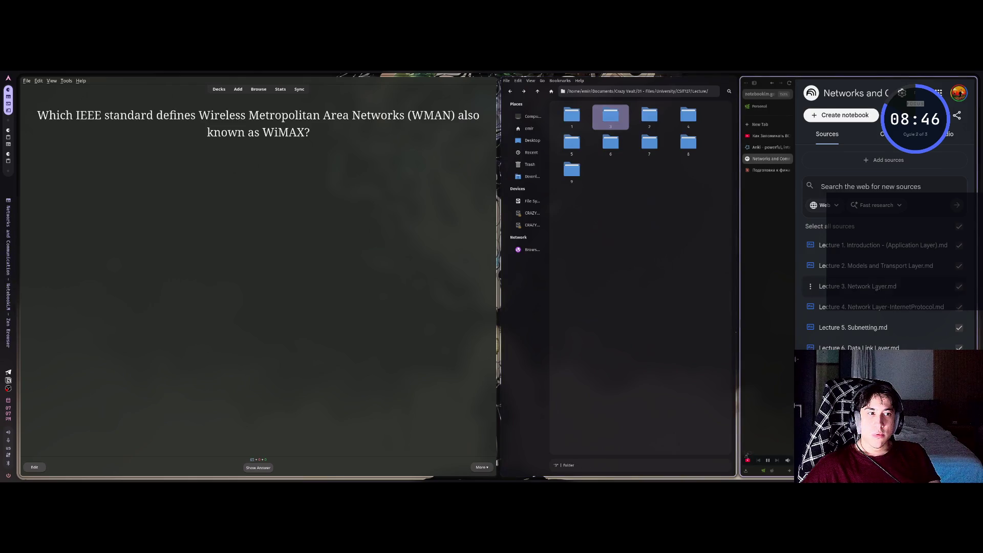
click(865, 287)
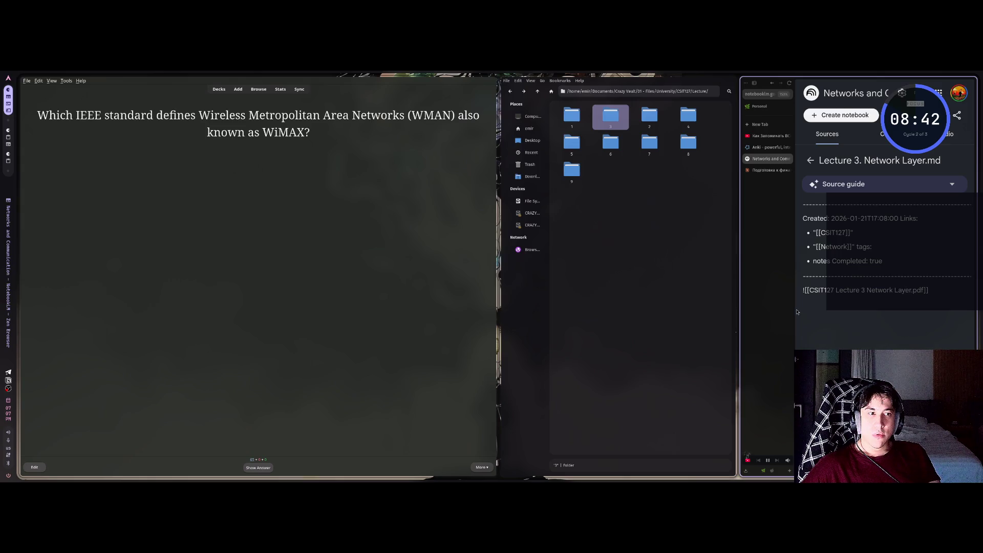
key(alt+Tab)
click(431, 397)
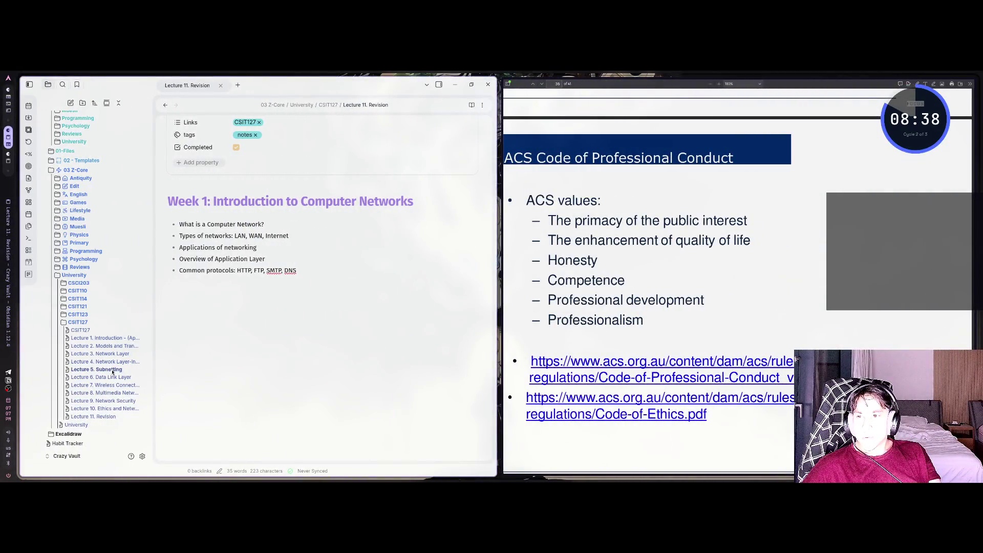
click(108, 354)
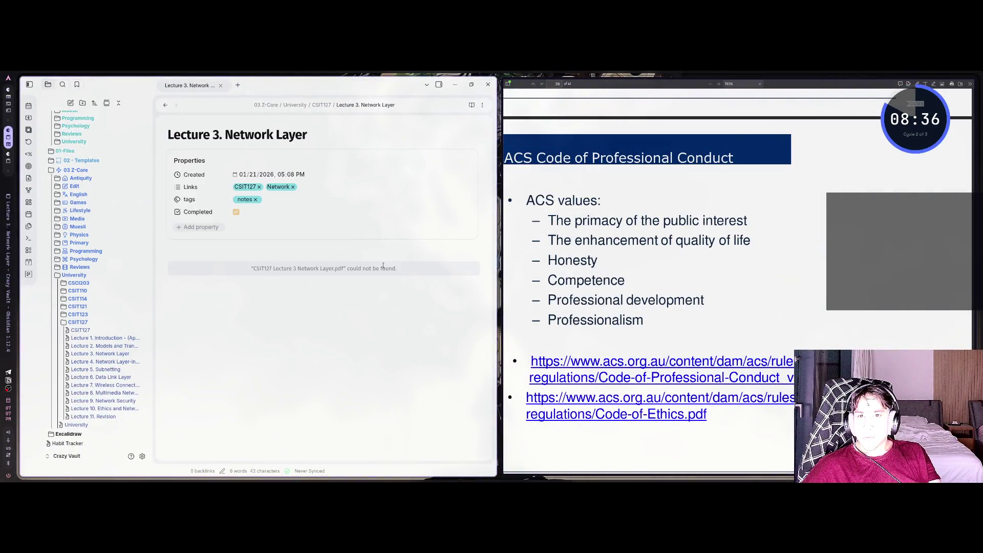
Reveal the missing Lecture 3 PDF embed's raw link, then open lecture folder 2 in the file manager.
click(373, 268)
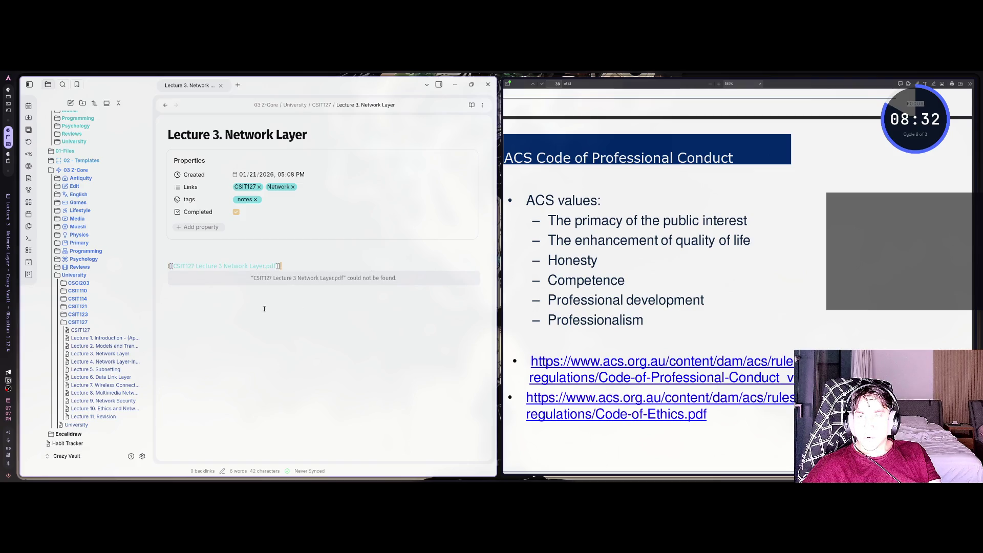
key(super+1)
double_click(654, 123)
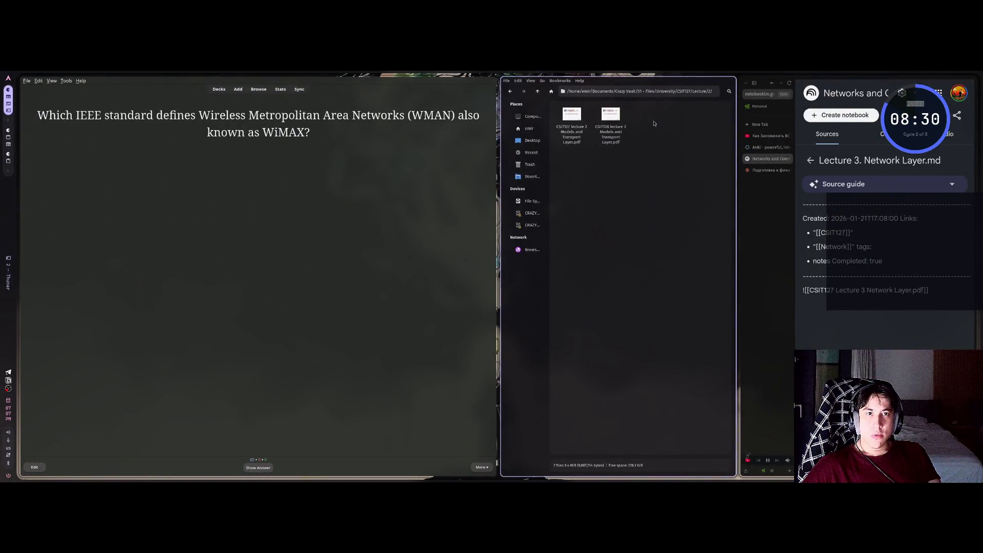
Compare with the Lecture 2. Models and Transport Layer source and drag the second lecture 2 PDF into NotebookLM.
click(611, 134)
click(615, 164)
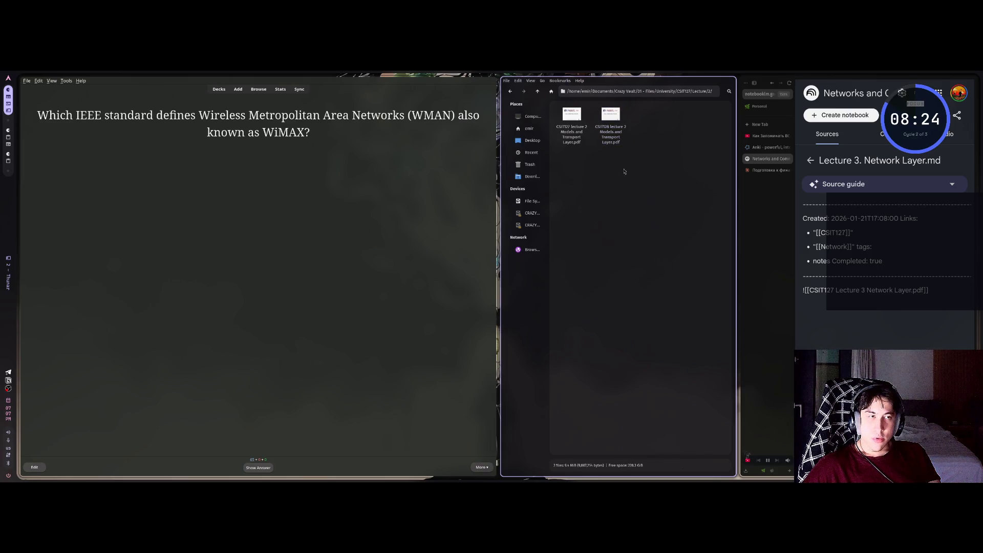
click(811, 160)
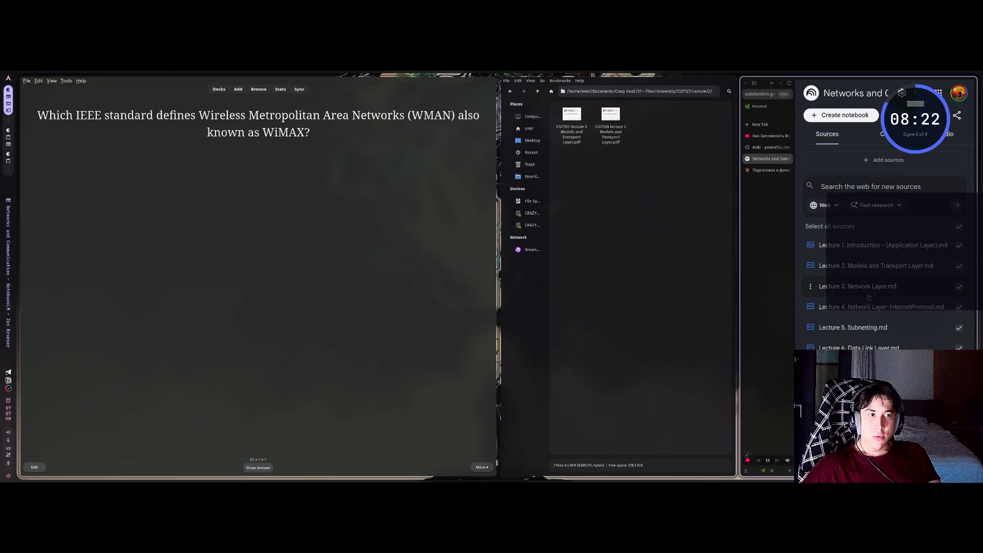
click(861, 263)
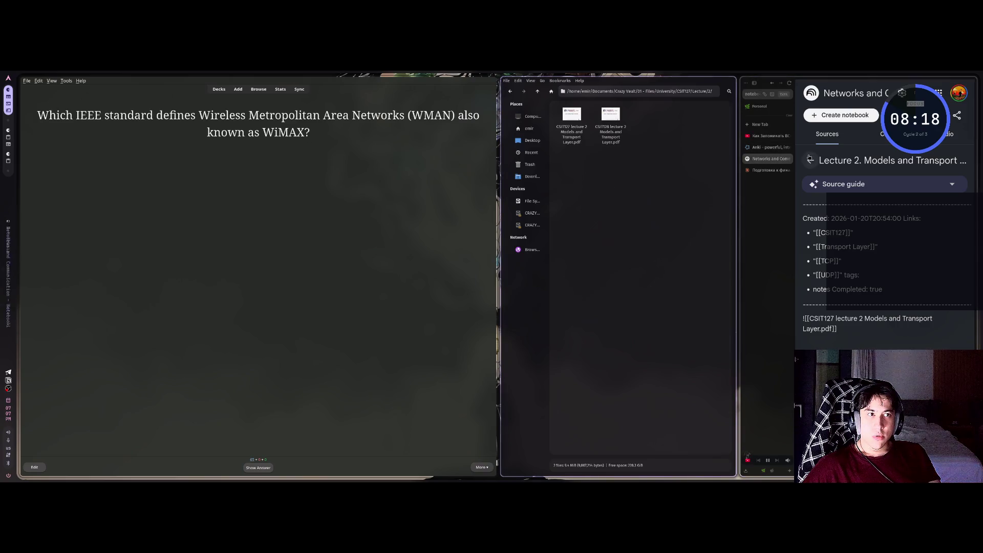
click(817, 162)
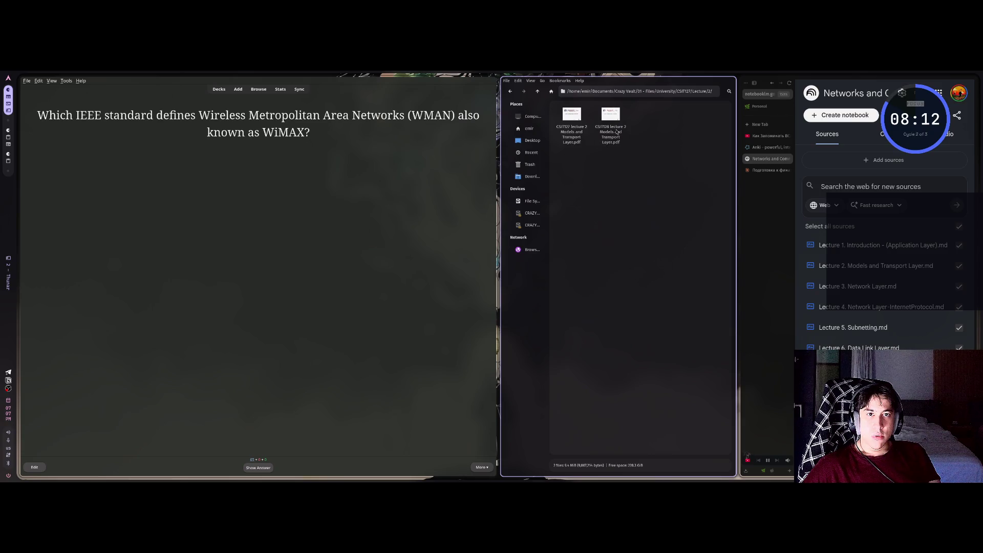
mouse_move(616, 123)
mouse_down()
mouse_move(750, 203)
mouse_move(842, 192)
mouse_up()
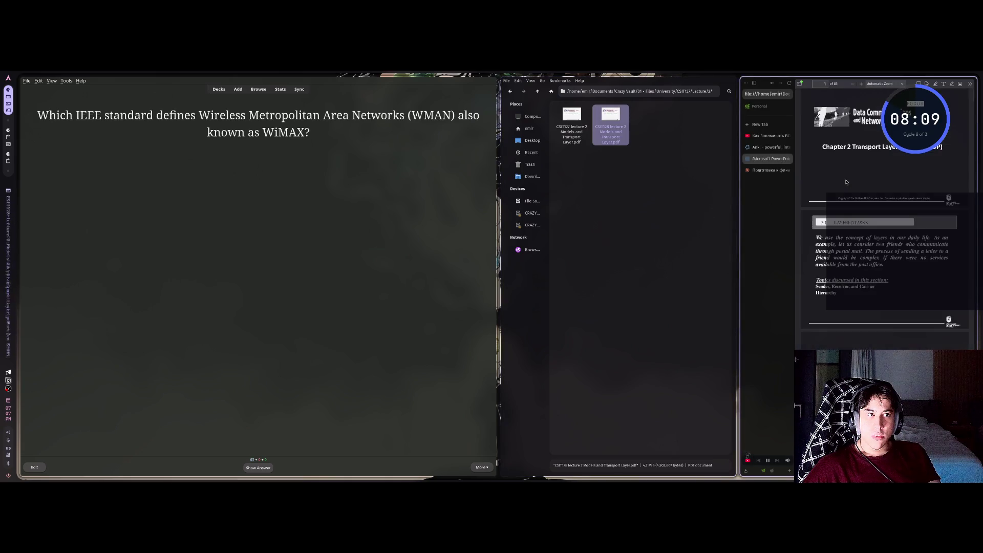
Close the PDF, extension store and slides tabs and load notebooklm in a new tab.
middle_click(769, 159)
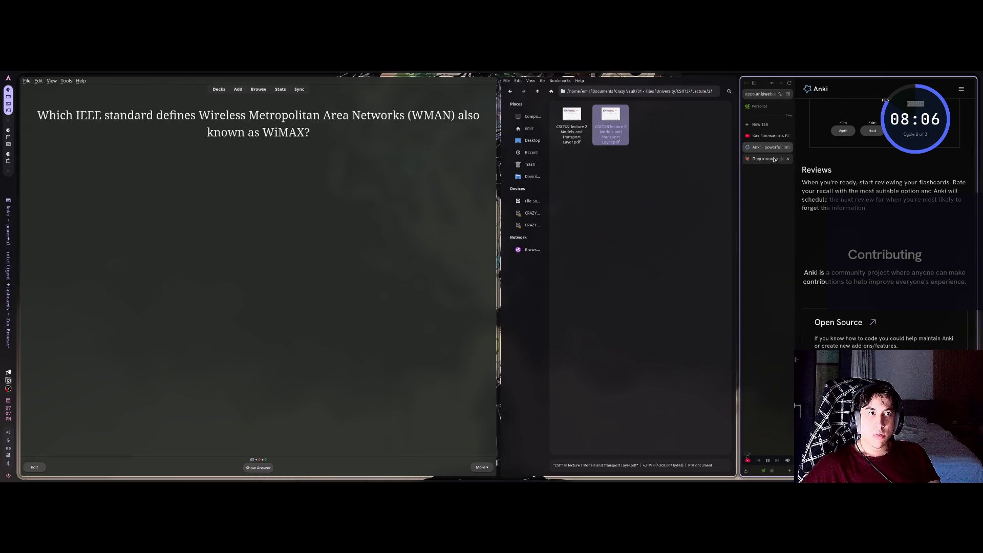
key(ctrl+shift+t)
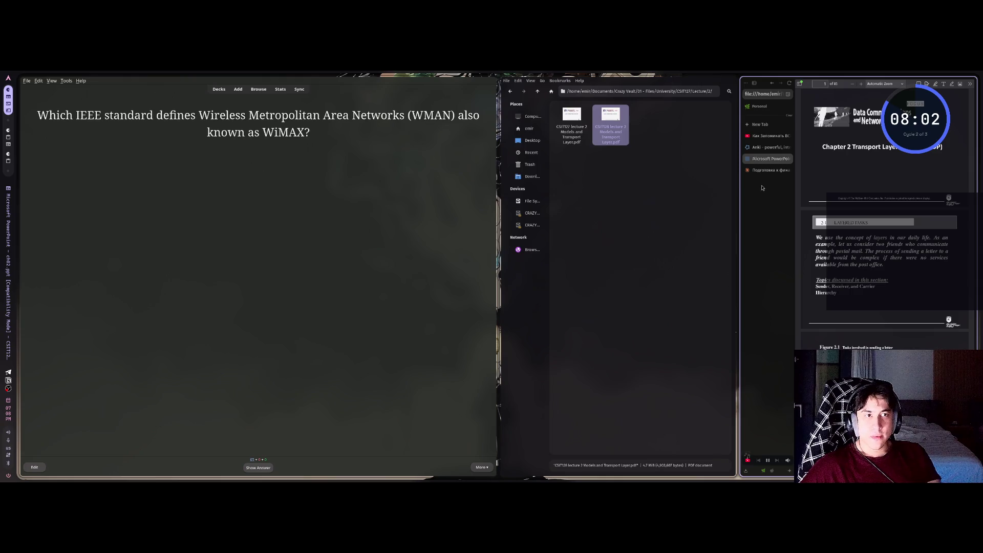
key(ctrl+shift+t)
key(ctrl+w)
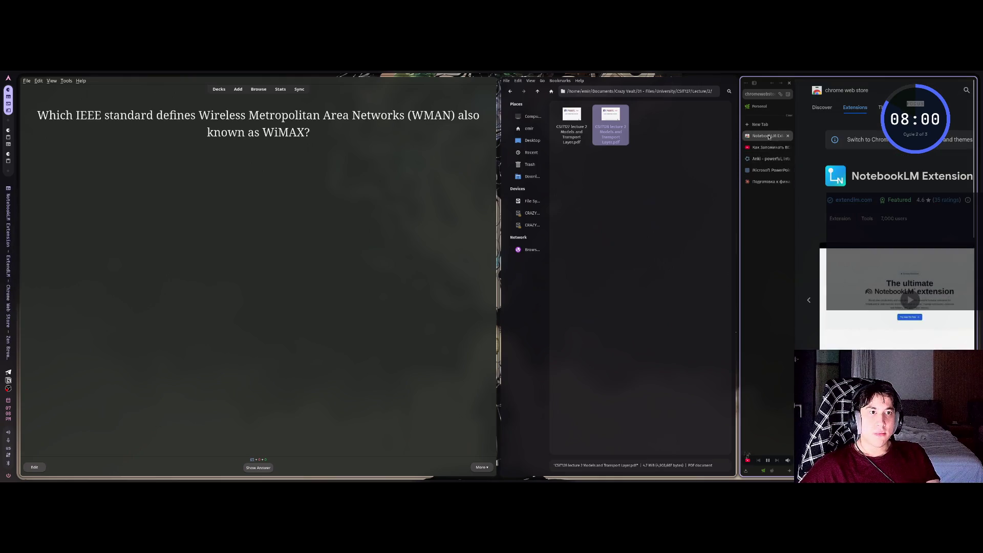
key(ctrl+t)
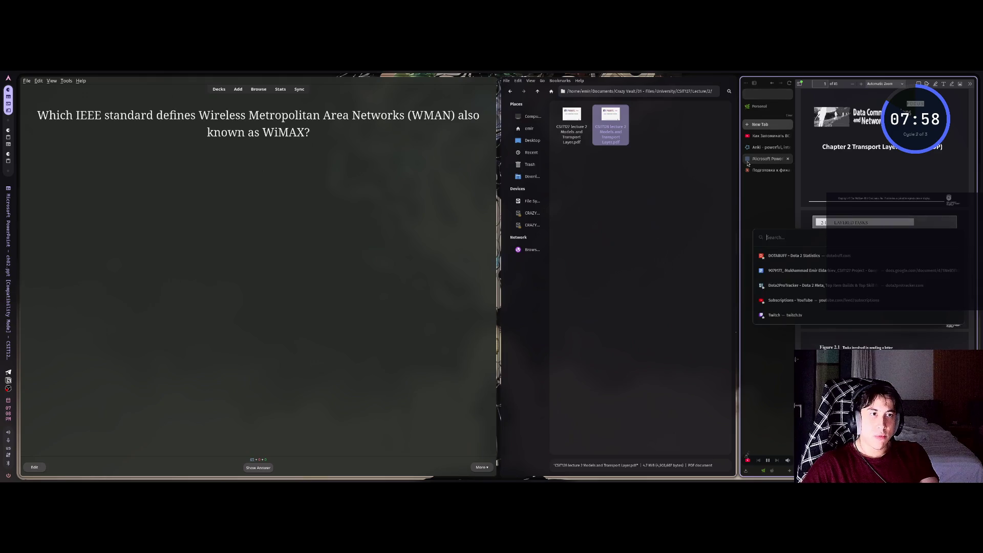
text(notebooklm.google.com/)
key(Return)
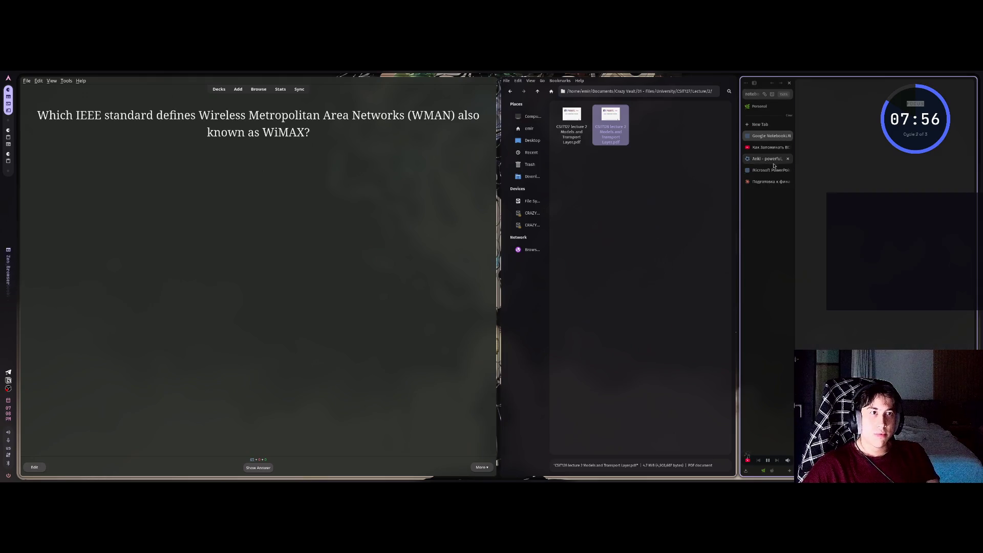
click(788, 170)
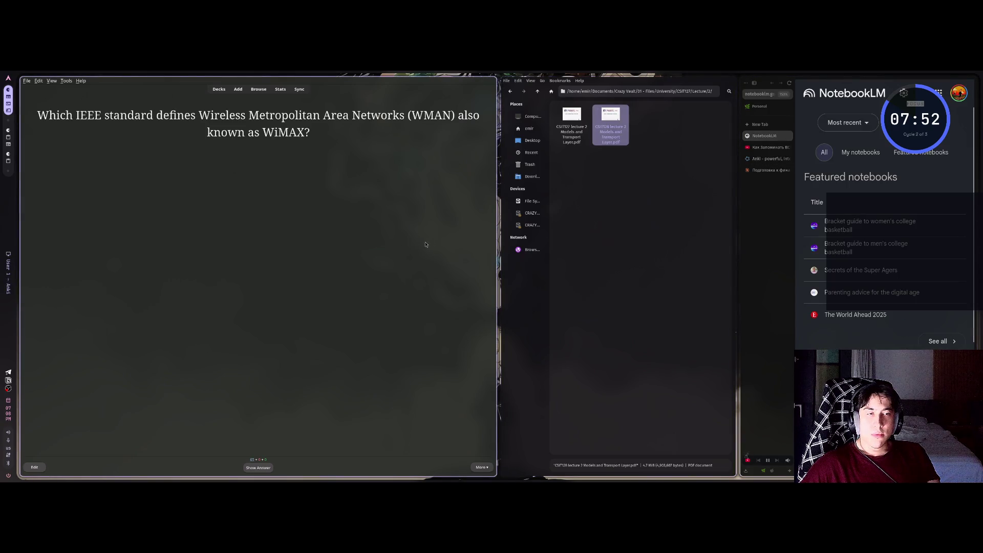
Open the Networks and Communication notebook, then open lecture folder 4 in the file manager.
scroll(871, 256, down, 3)
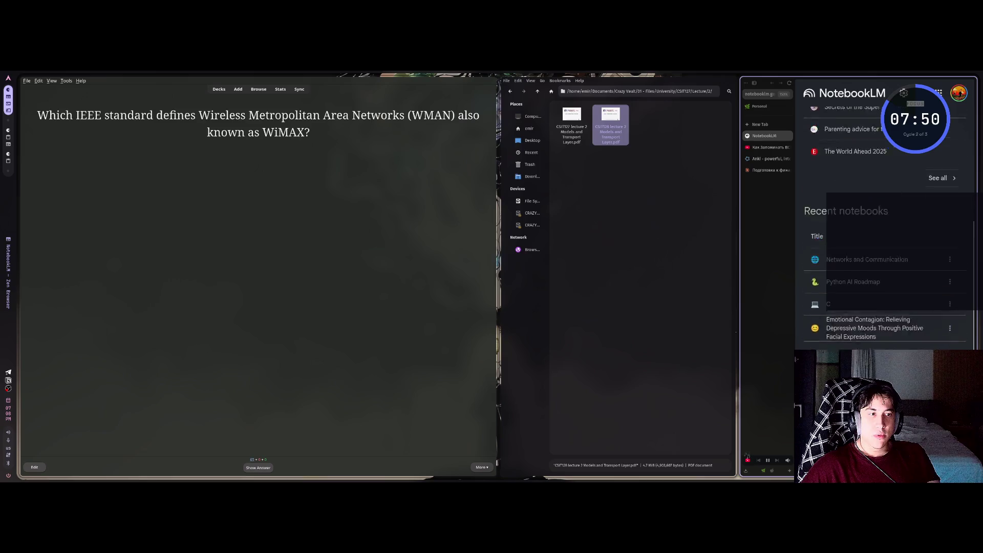
click(871, 304)
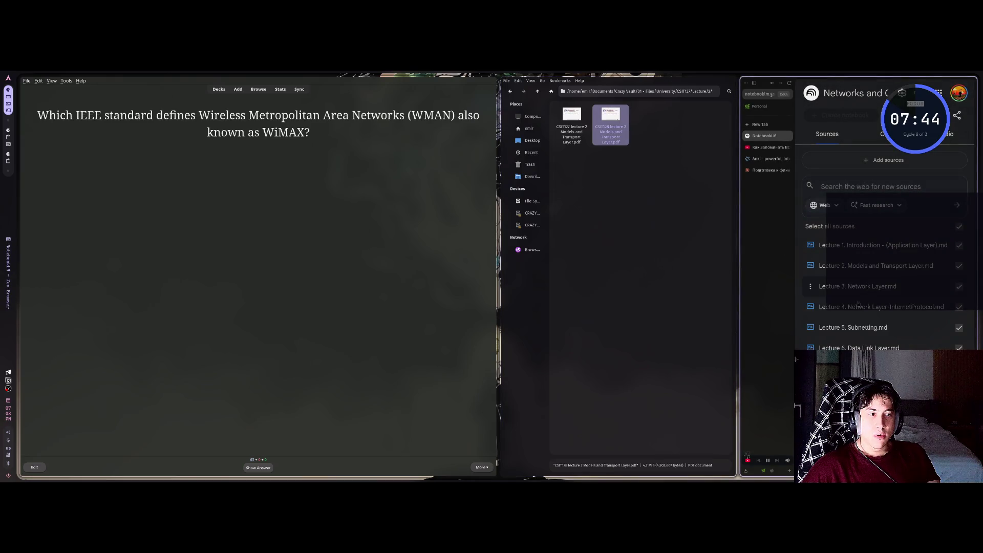
click(681, 241)
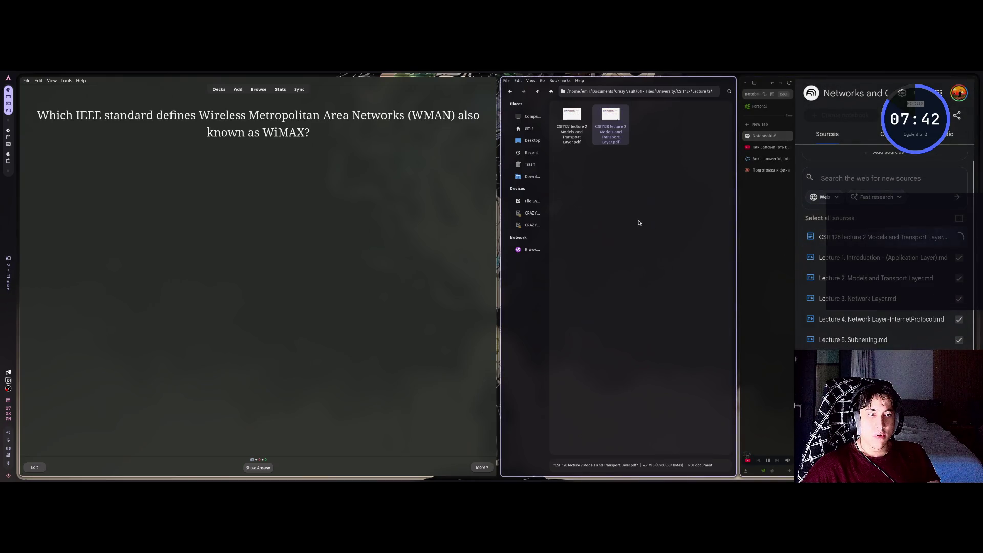
key(alt+Up)
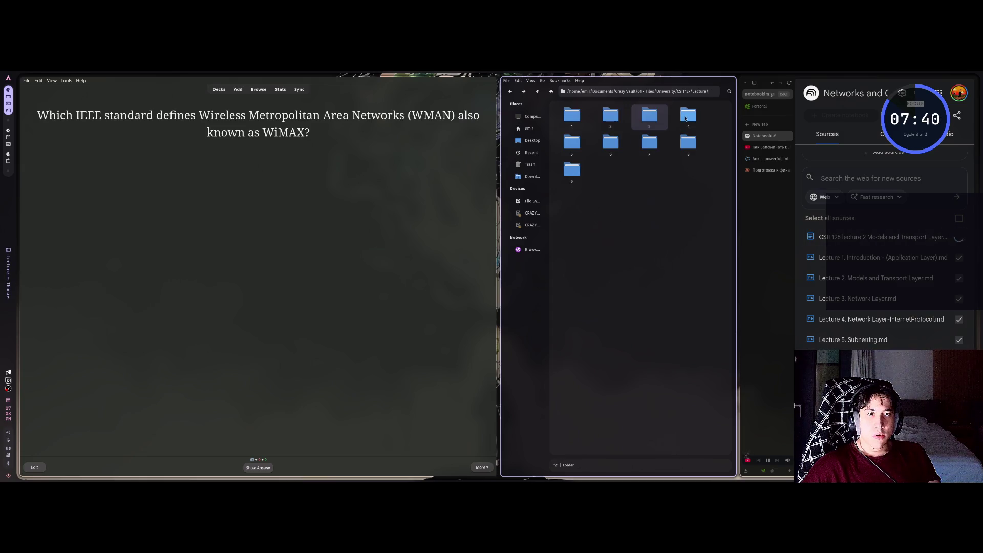
double_click(687, 116)
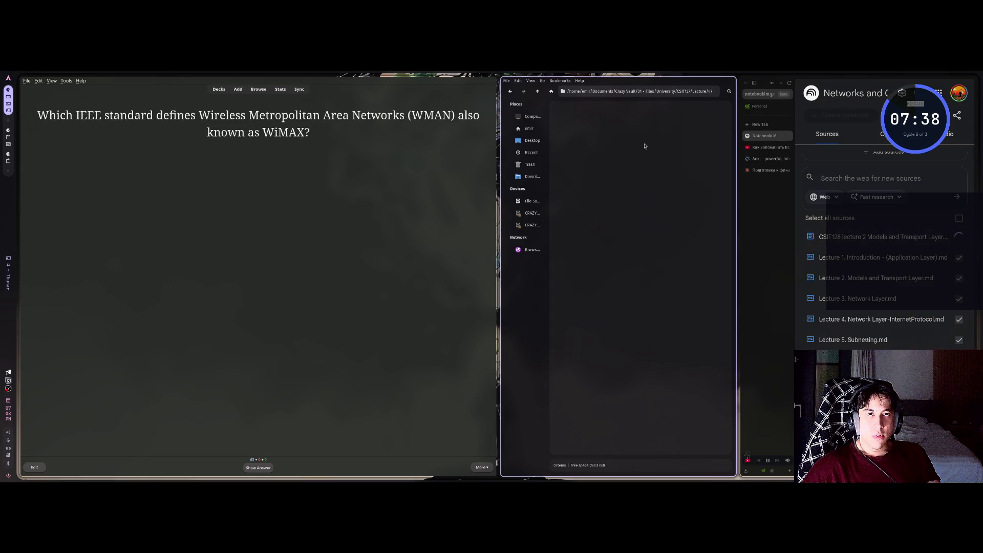
key(super+2)
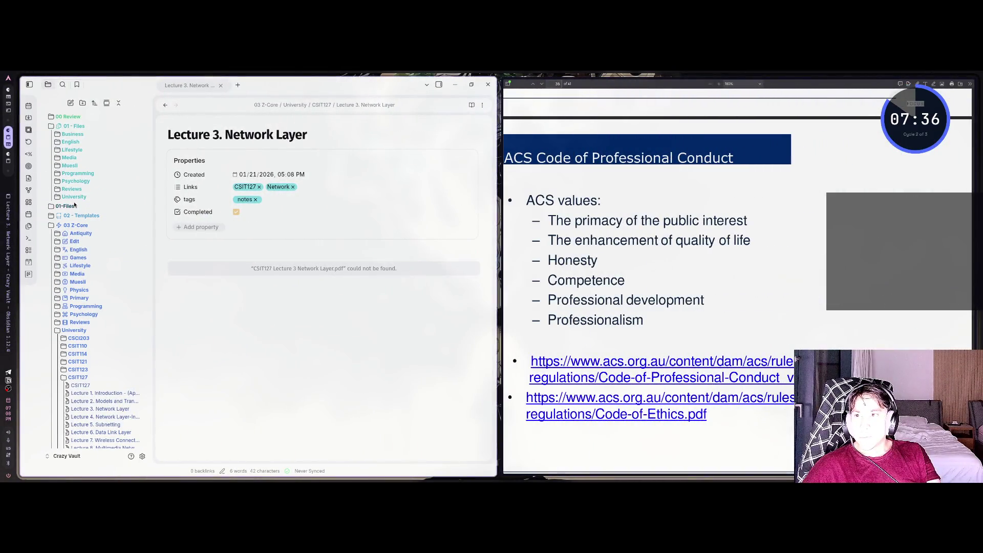
Expand University > CSIT127 and browse the Lecture 4, 5 and 6 notes, inspecting the broken lecture 5 PDF.
click(74, 196)
click(78, 243)
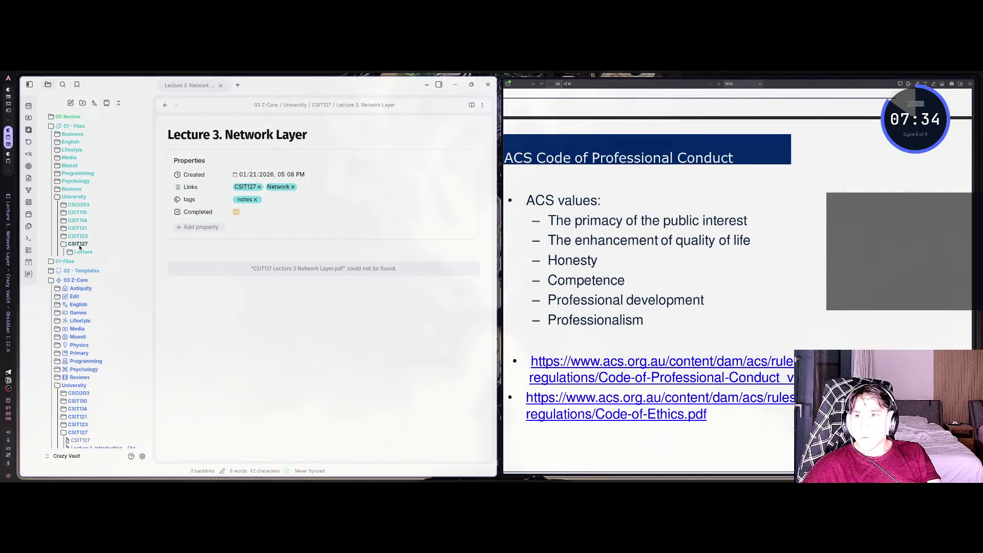
click(81, 252)
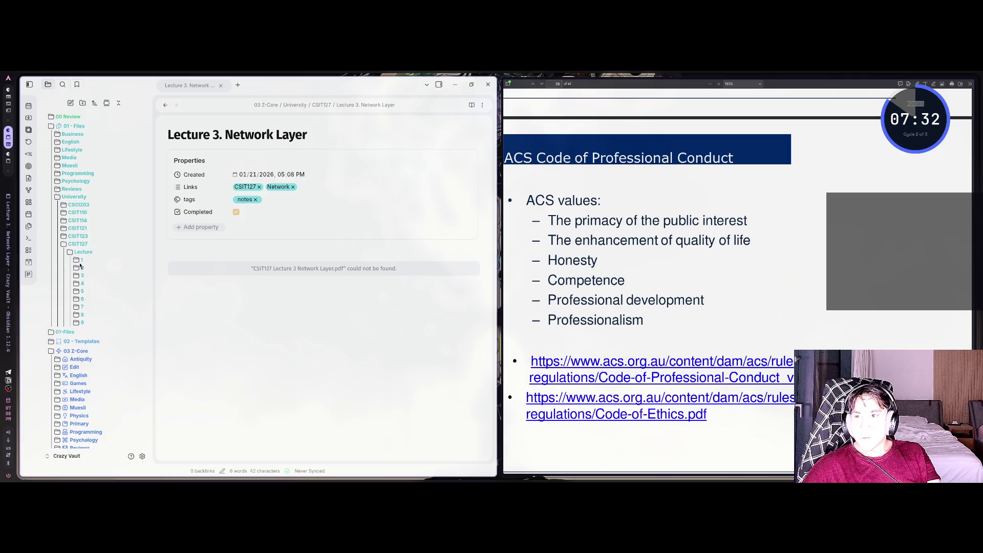
click(82, 252)
click(74, 387)
scroll(77, 395, down, 2)
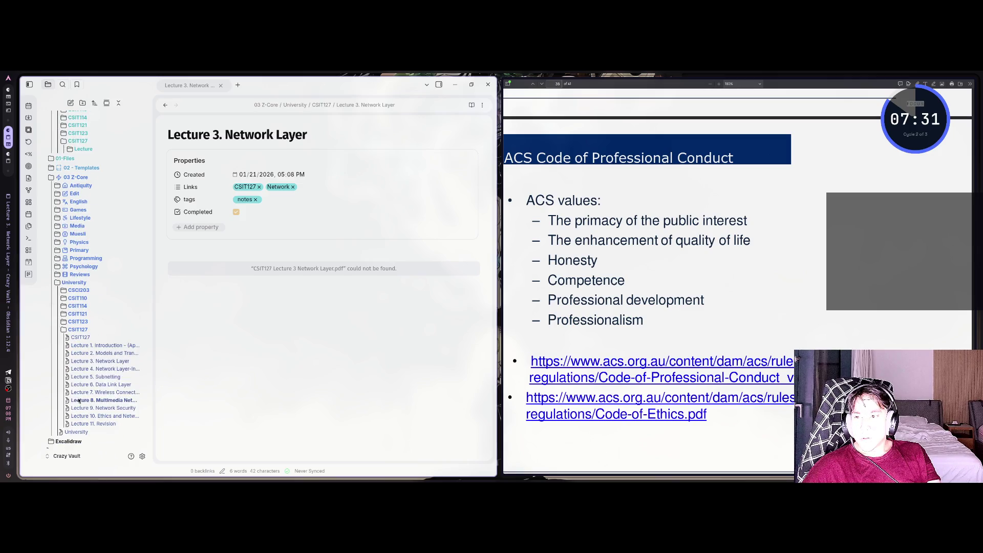
click(88, 369)
click(88, 377)
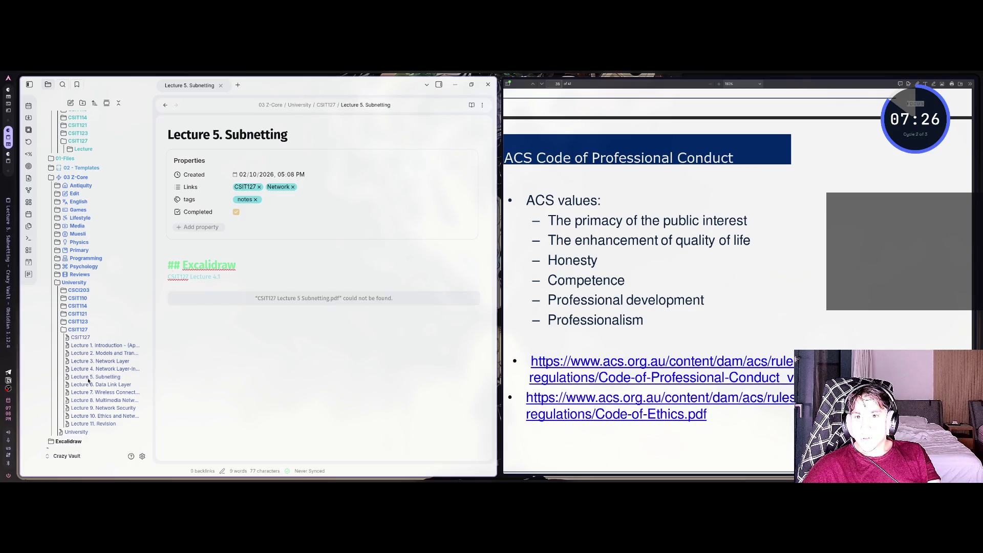
click(93, 385)
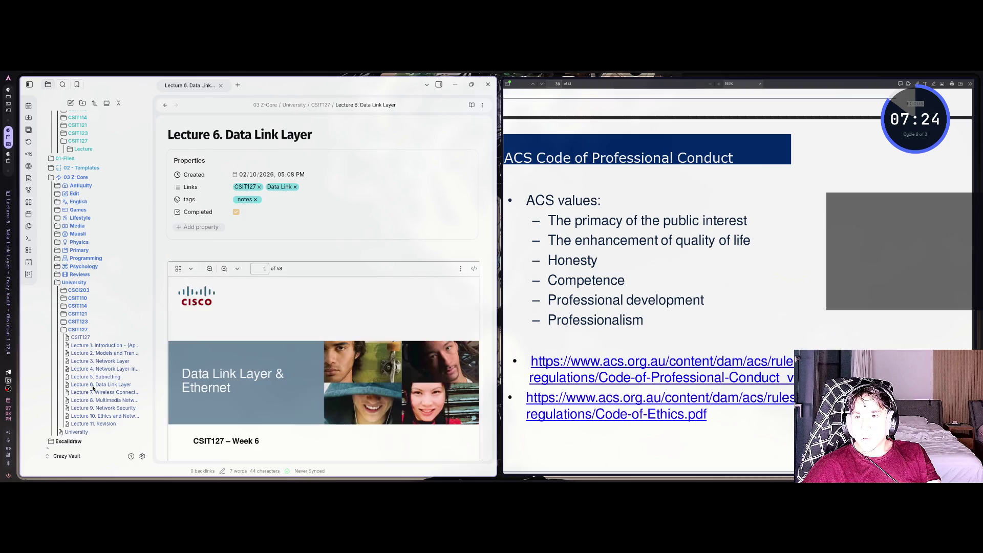
click(92, 377)
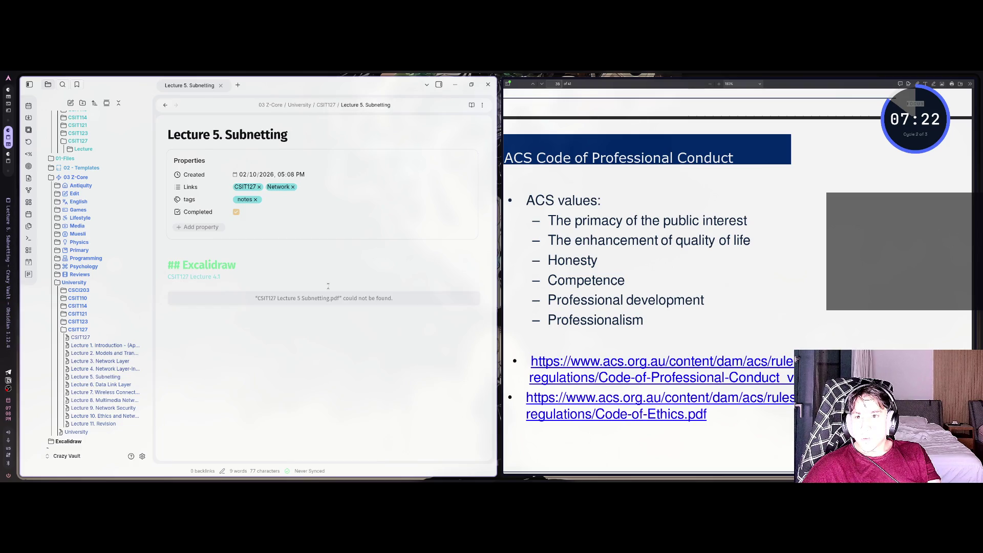
click(307, 297)
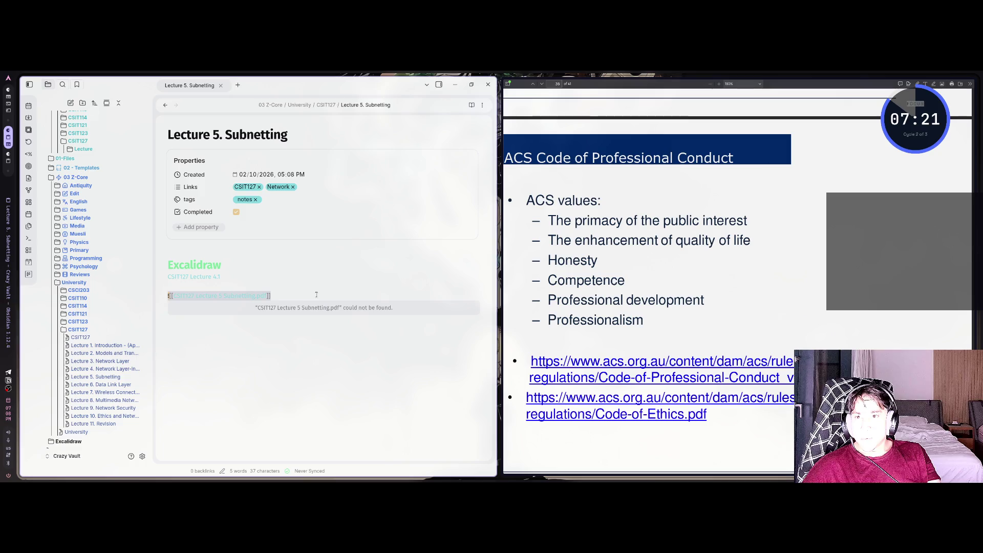
scroll(81, 205, up, 1)
Expand lecture subfolders 5 and 6 to view the lecture 5 question image and Lecture 6 slides PDF.
click(83, 184)
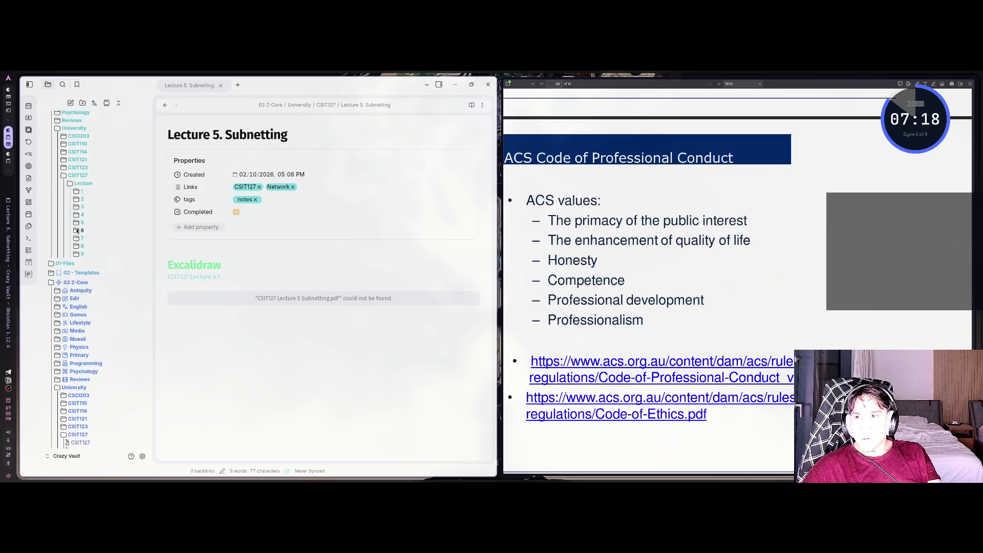
click(80, 223)
click(89, 231)
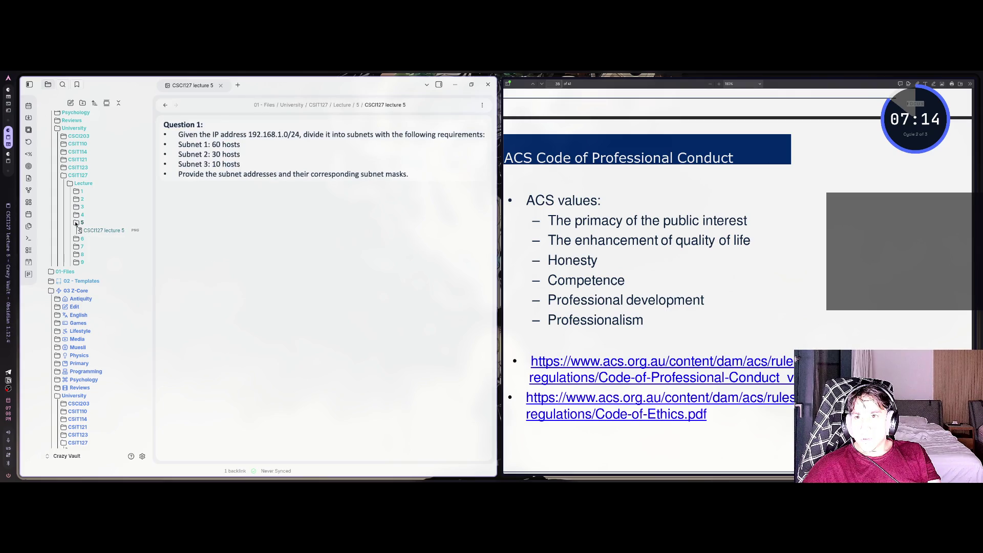
click(78, 223)
click(78, 231)
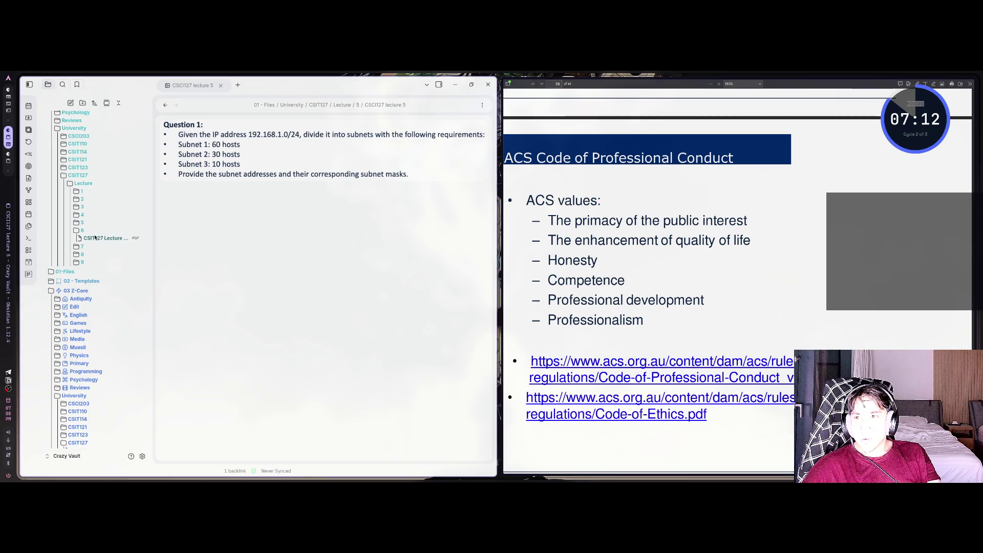
click(95, 238)
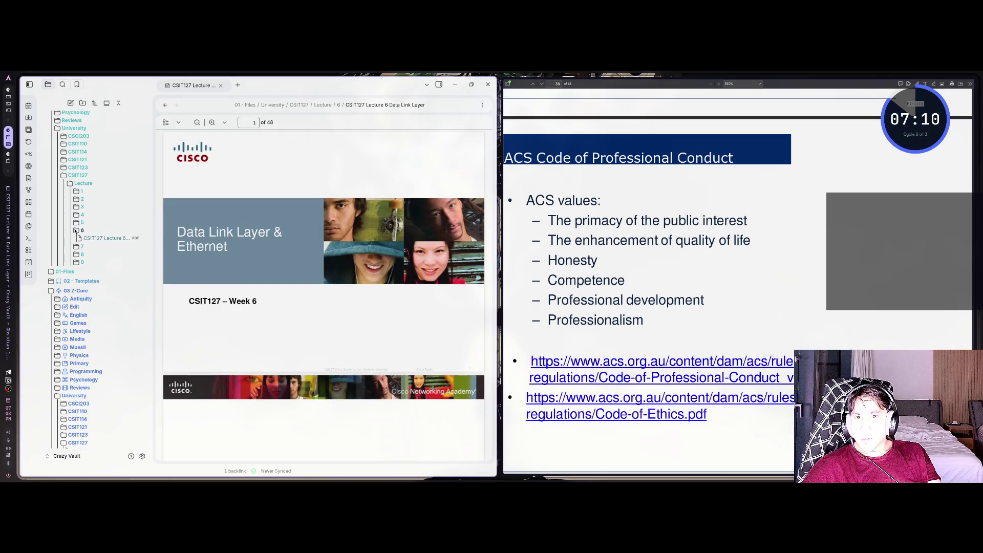
click(78, 231)
click(76, 223)
click(97, 230)
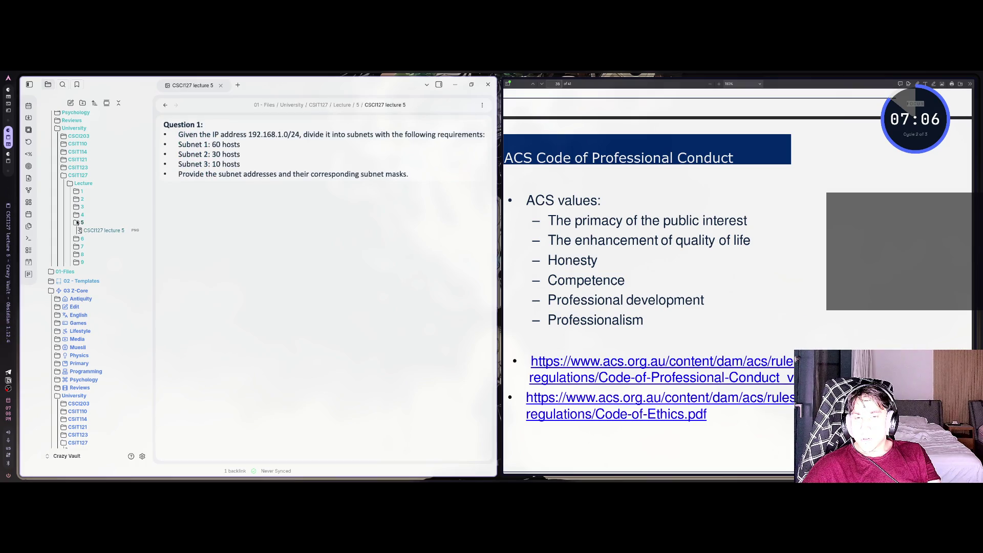
click(79, 224)
Open the Lecture 2, Lecture 1, then Lecture 3. Network Layer notes.
scroll(89, 328, down, 5)
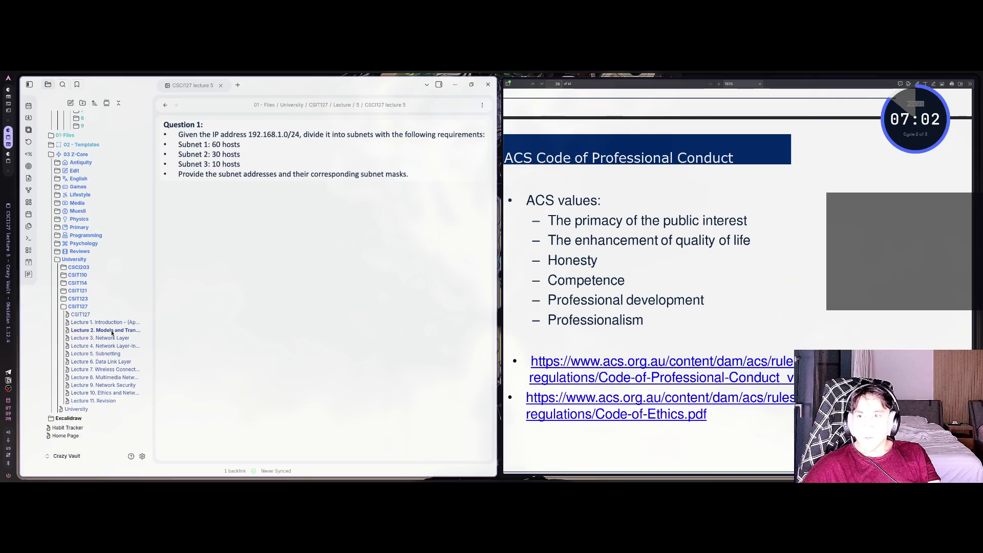
click(111, 331)
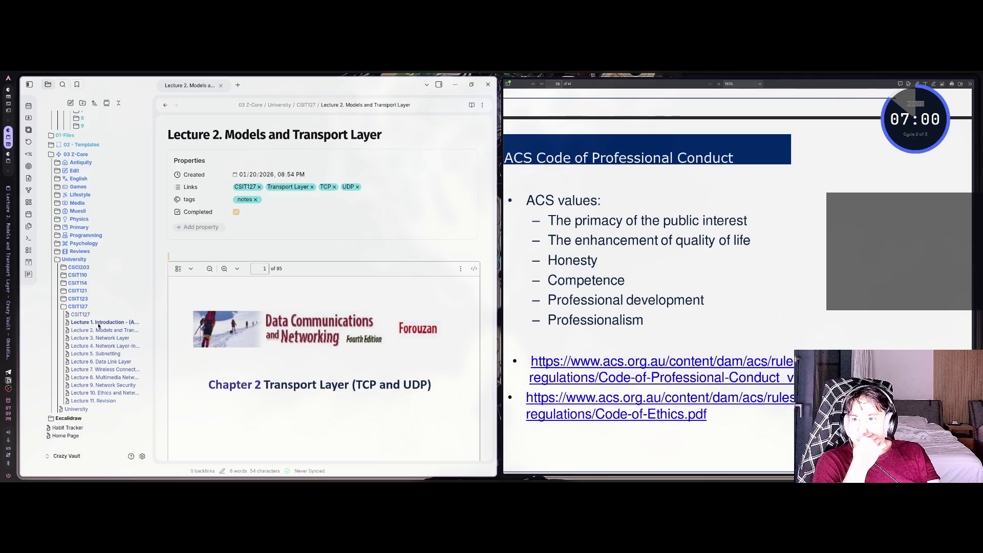
click(99, 323)
click(101, 338)
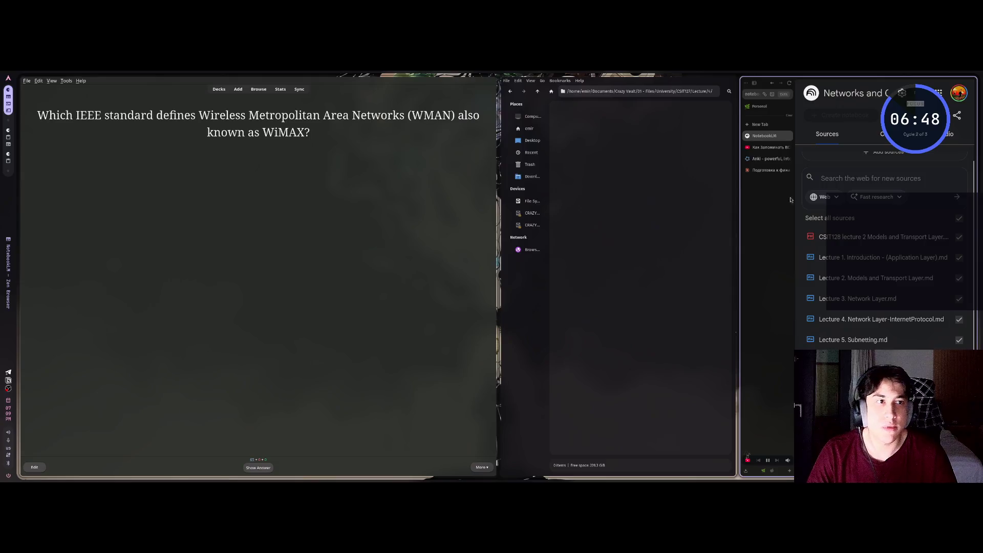
Load the university Moodle site in a new tab by entering 'moodle'.
key(ctrl+t)
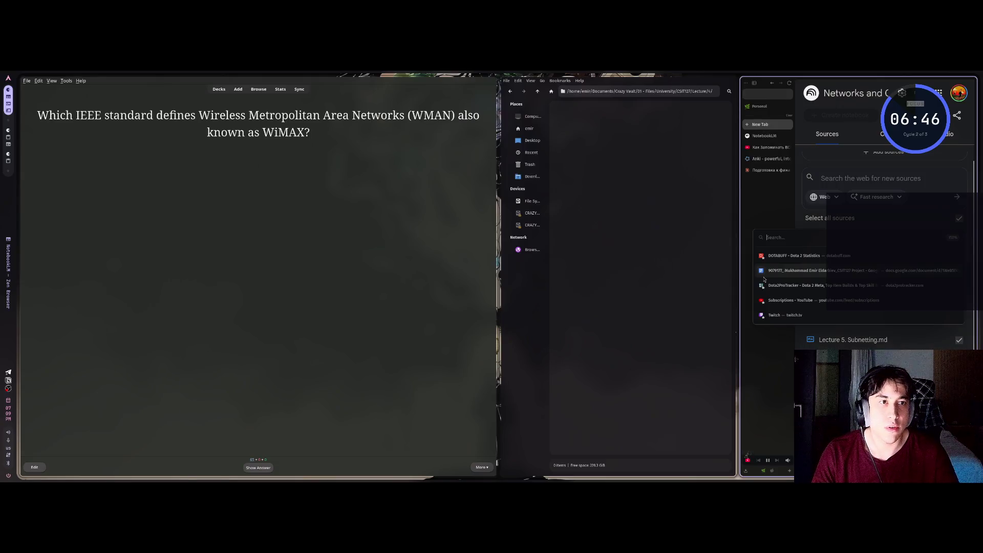
text(moodle.uowplatform.edu.au/)
key(Return)
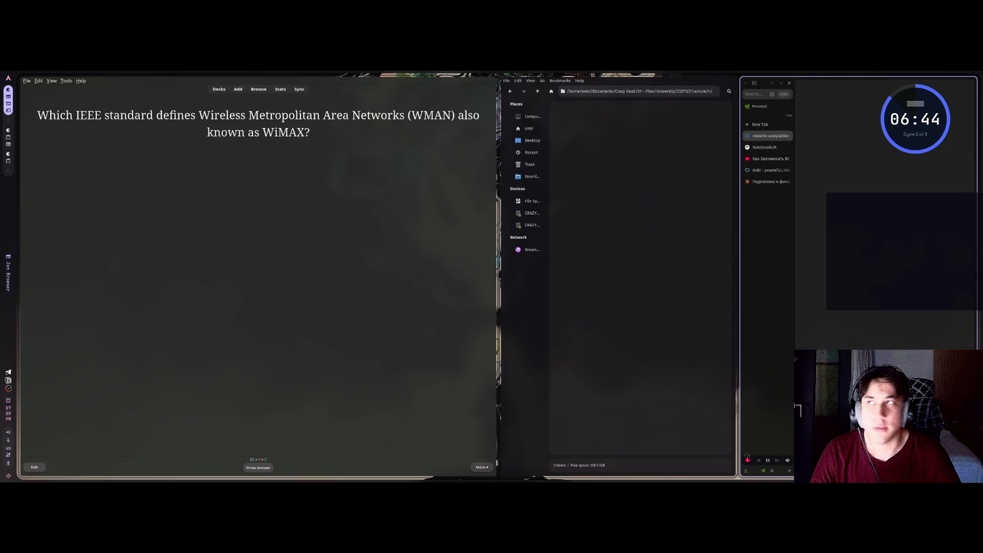
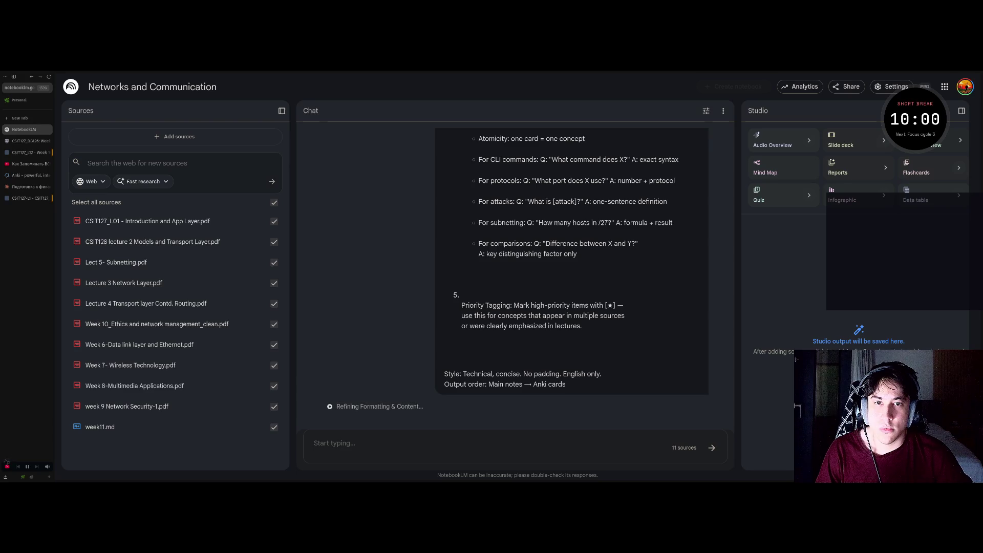
Ask the chat to 'create flahscards that I will import to anki' and send it.
scroll(600, 279, up, 3)
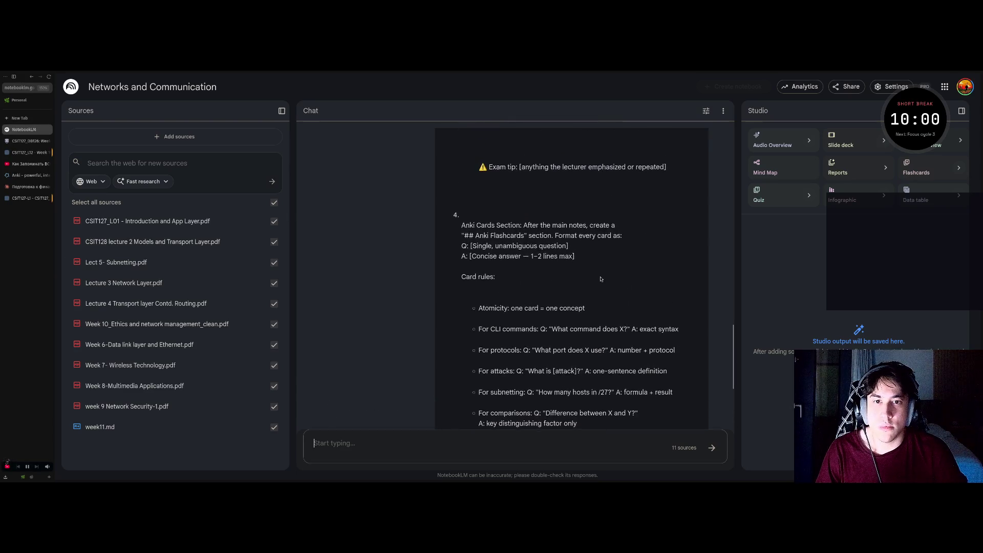
scroll(601, 279, down, 6)
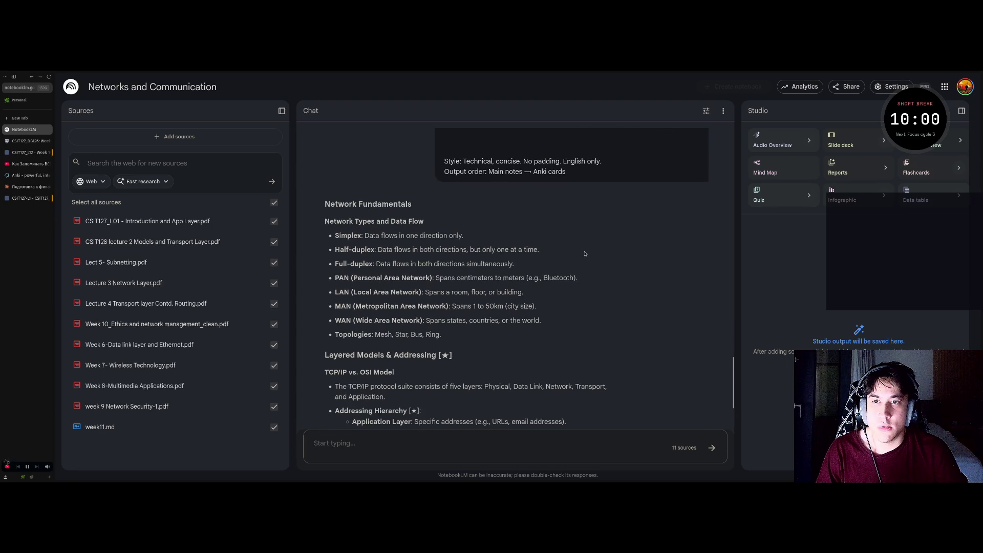
scroll(573, 267, up, 4)
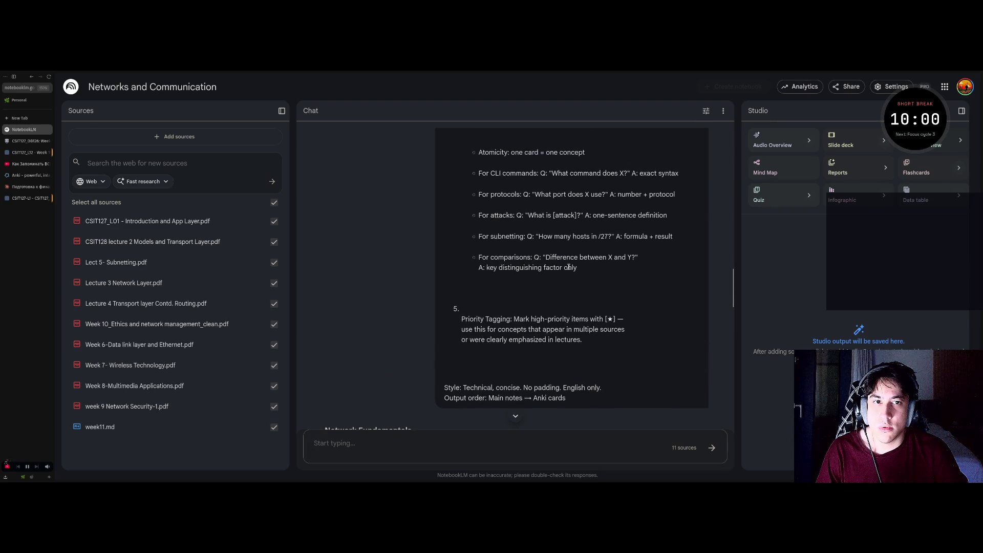
scroll(569, 268, down, 6)
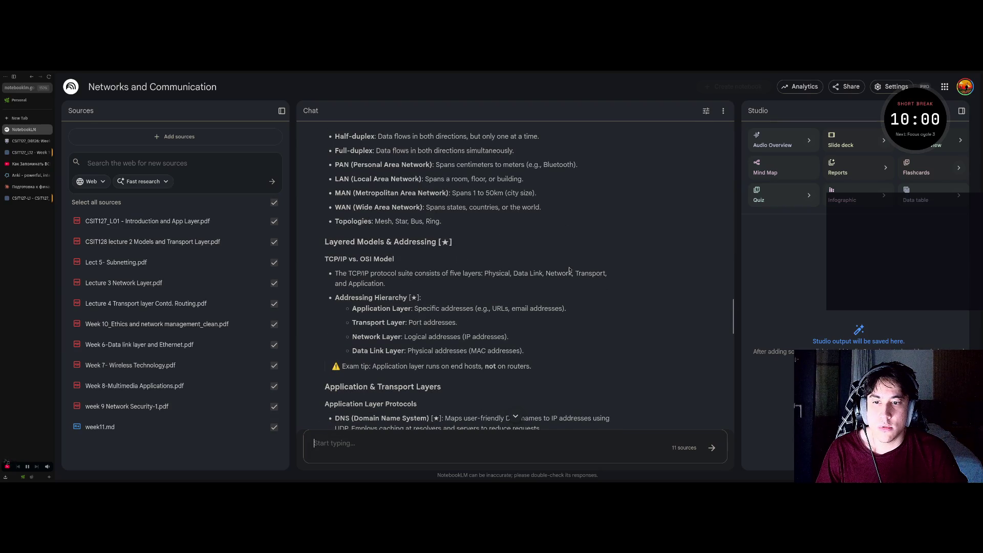
scroll(497, 283, up, 3)
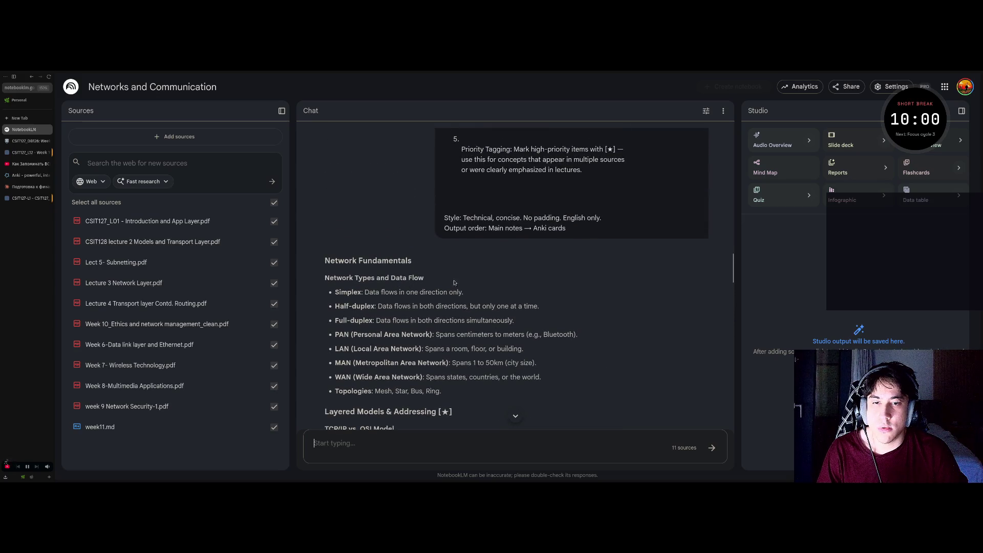
scroll(437, 285, down, 12)
scroll(468, 282, down, 10)
scroll(468, 282, down, 12)
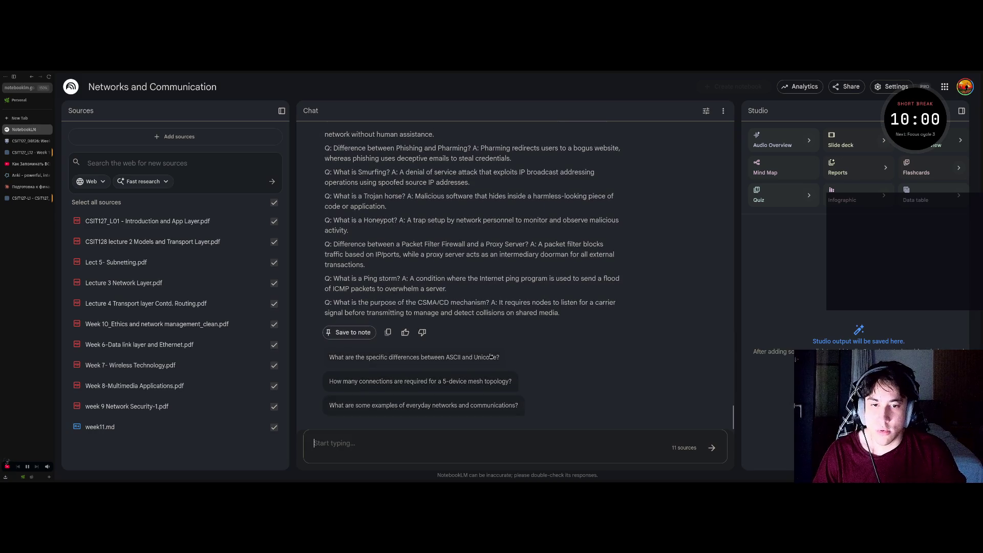
click(448, 438)
text(read)
key(BackSpace)
key(BackSpace)
key(BackSpace)
text(c)
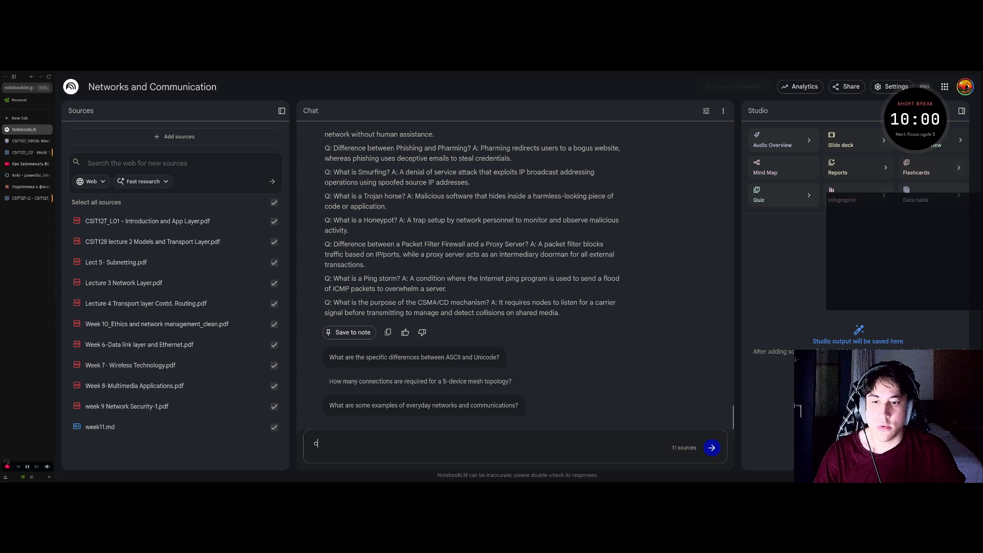
text(reate flahs)
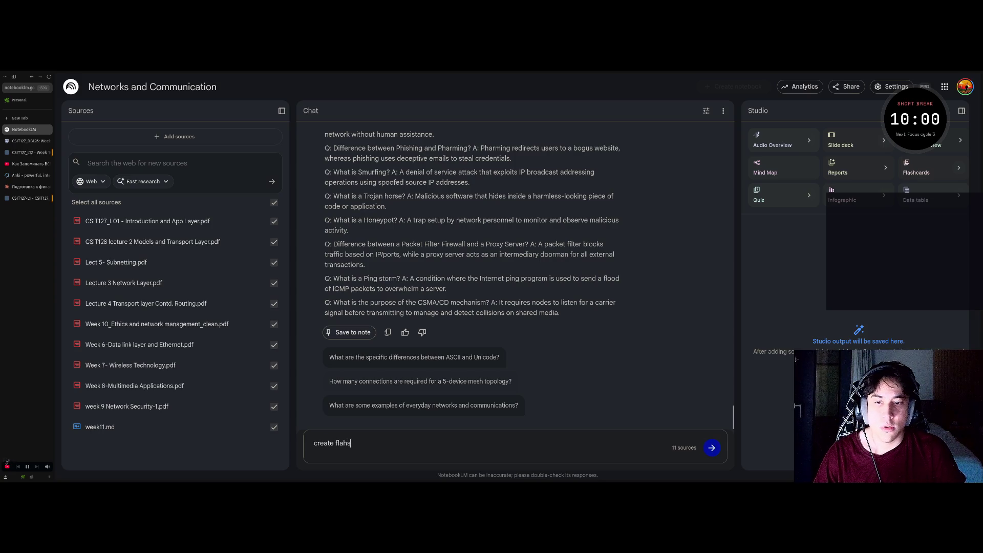
text(cards that)
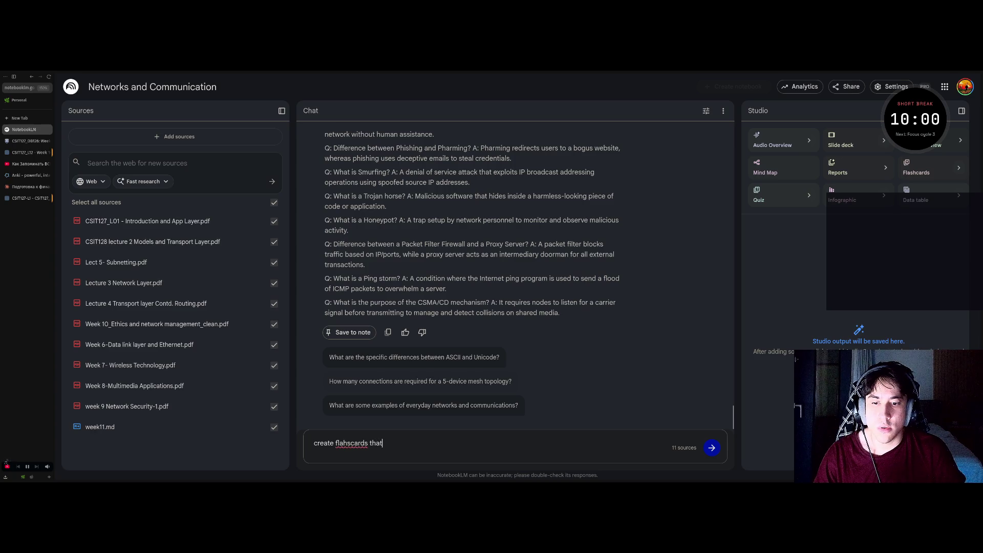
text( I will)
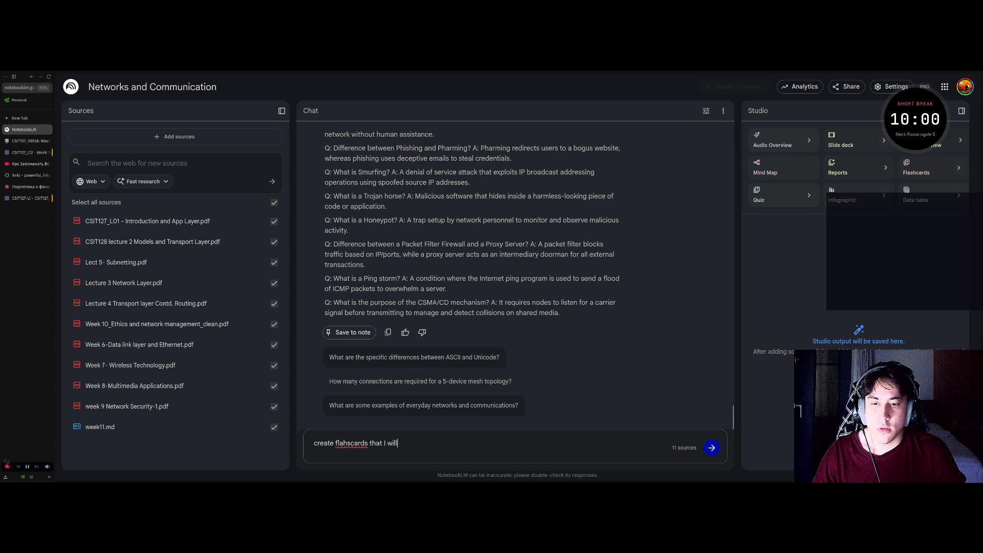
text( impo)
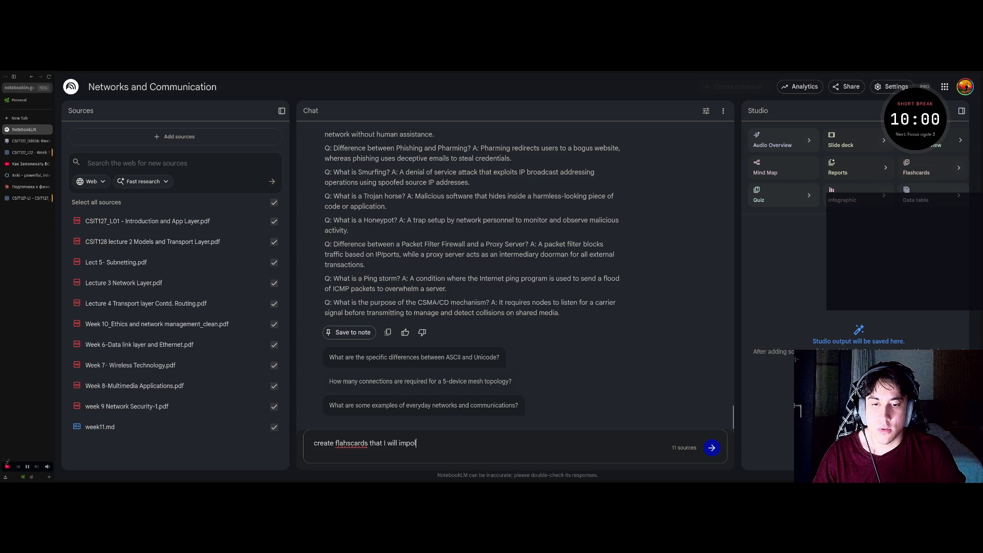
text(rt to anki)
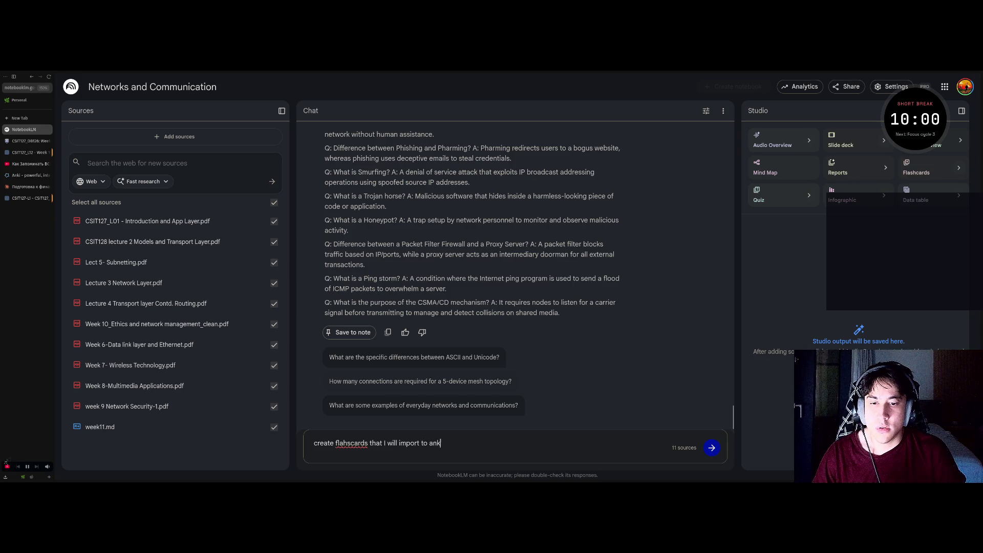
key(Return)
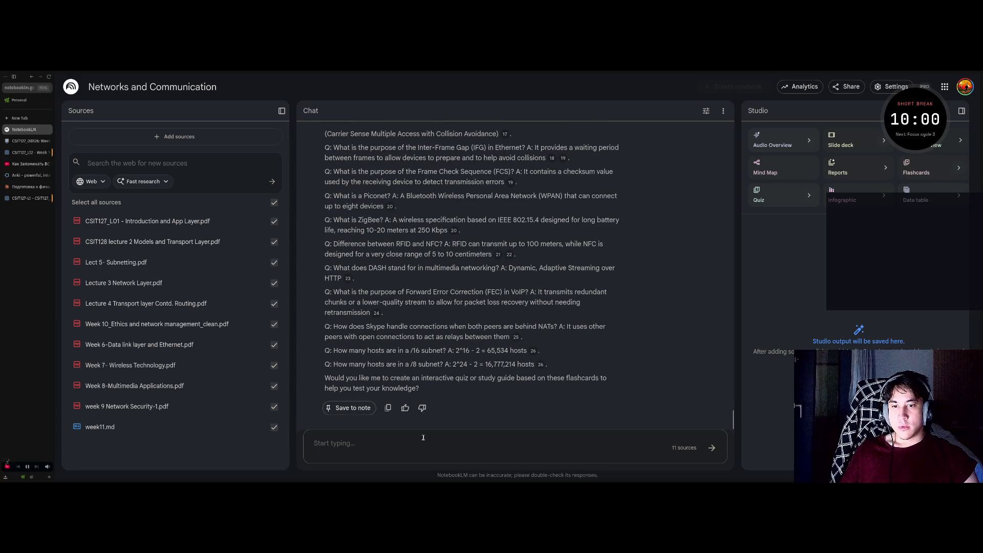
Send the follow-up 'i mean in studio' after clearing the half-typed draft.
text(i mean)
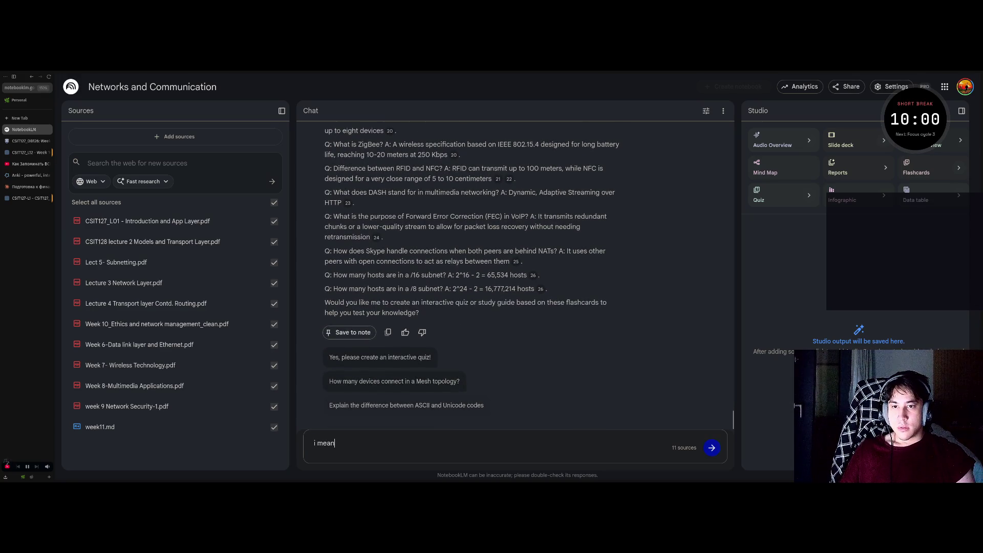
key(ctrl+a)
key(BackSpace)
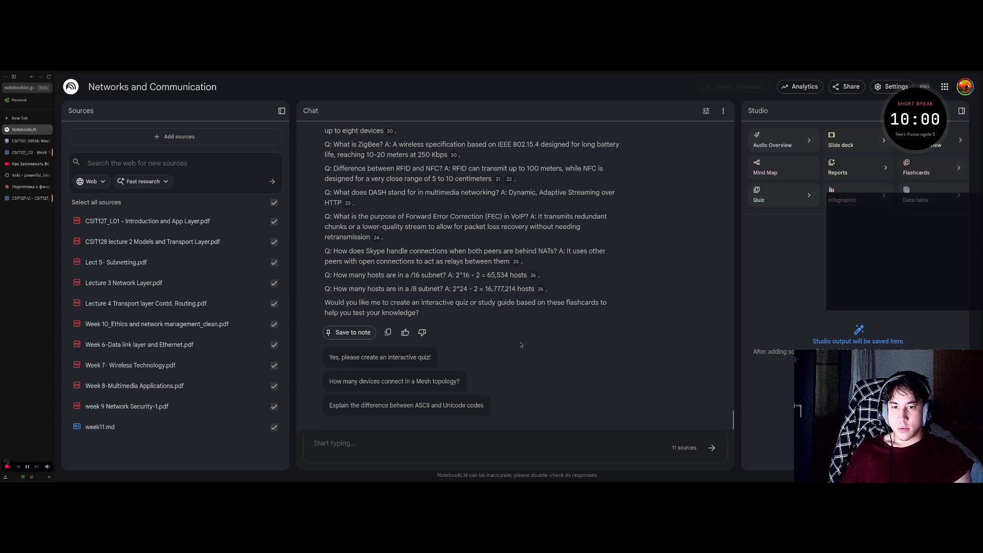
text(i m)
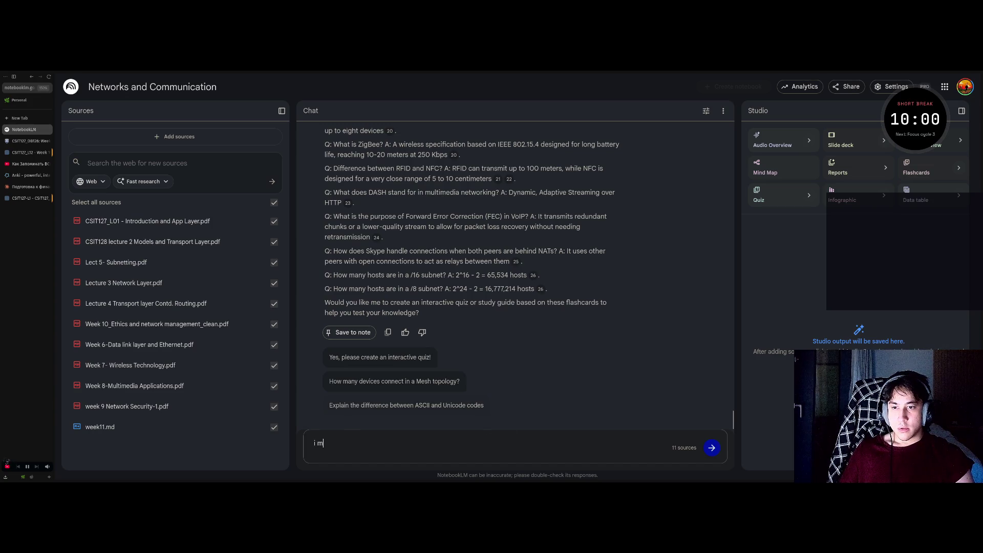
text(ean in studio)
key(Return)
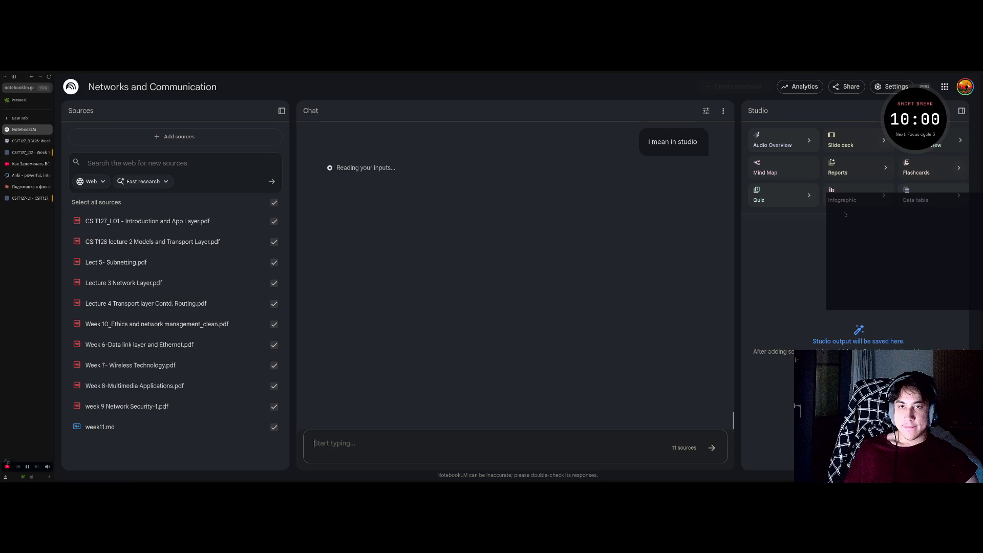
Resend 'i mean in studio' and open the resulting Networking Flashcards set from Studio.
scroll(619, 276, up, 15)
text(i mean in studio)
key(Return)
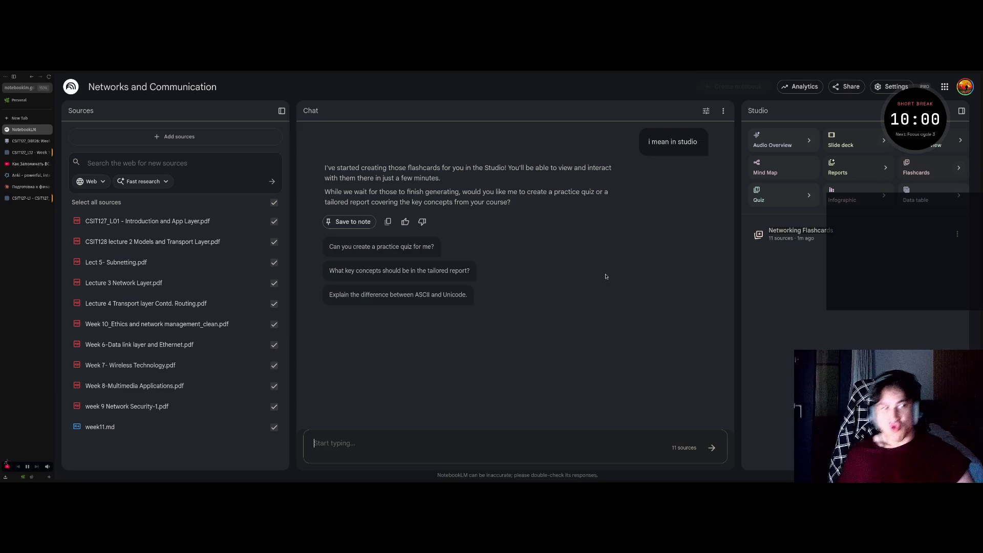
click(802, 238)
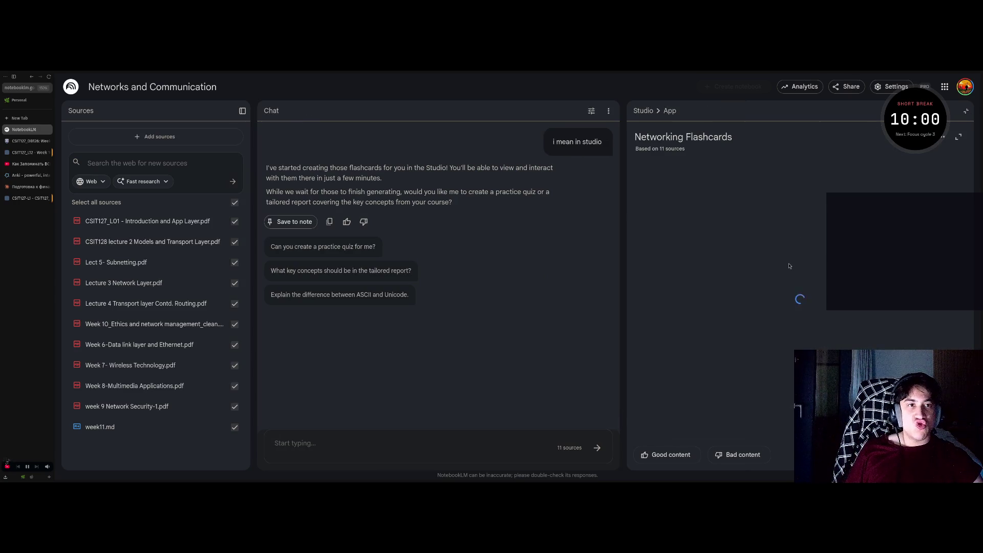
Check the flashcard set's options and generating prompt, then switch over to Anki.
click(941, 137)
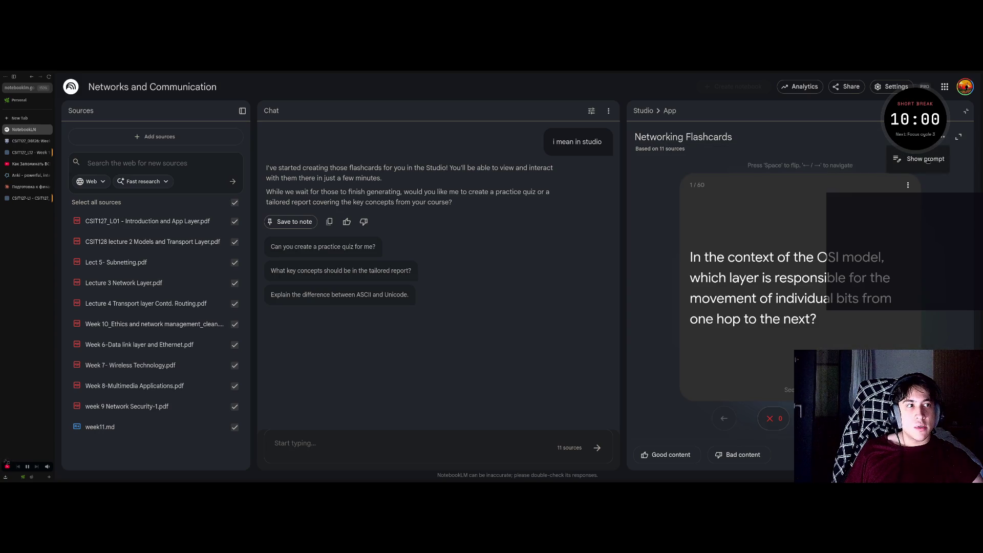
click(908, 185)
click(908, 185)
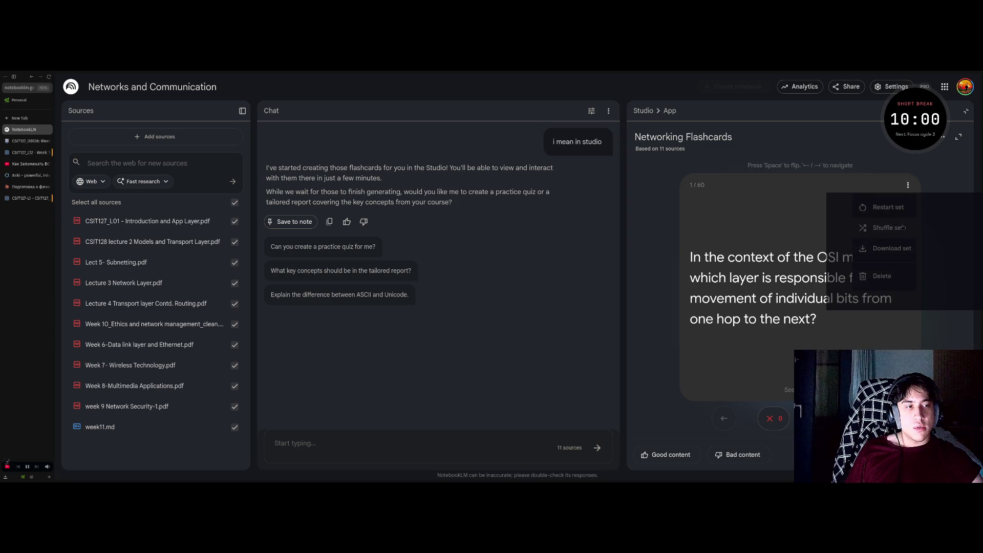
click(943, 137)
click(931, 159)
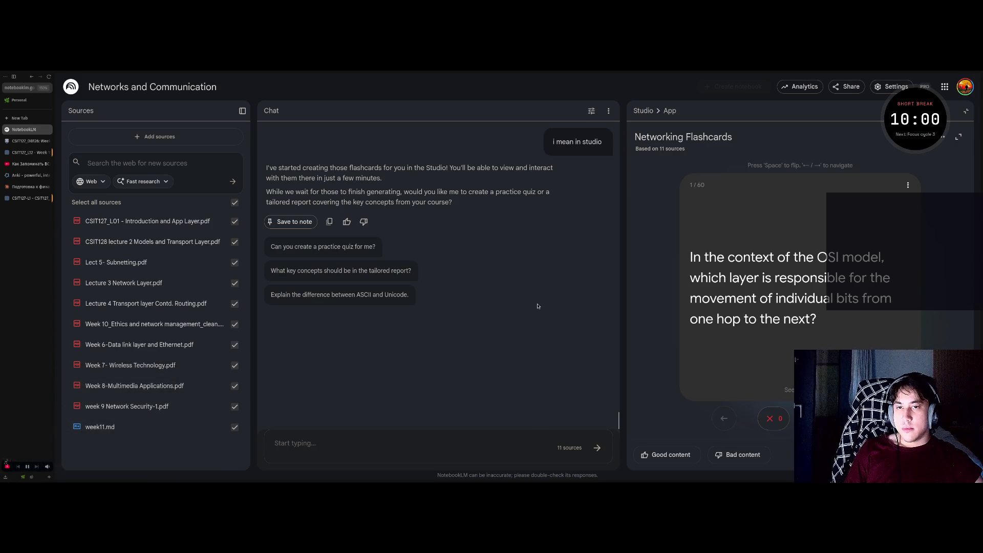
key(super+2)
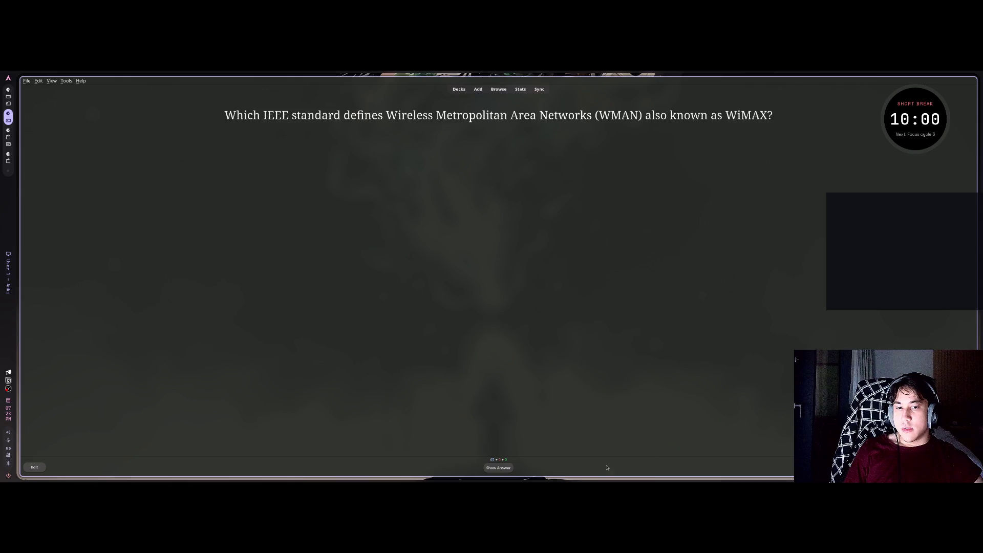